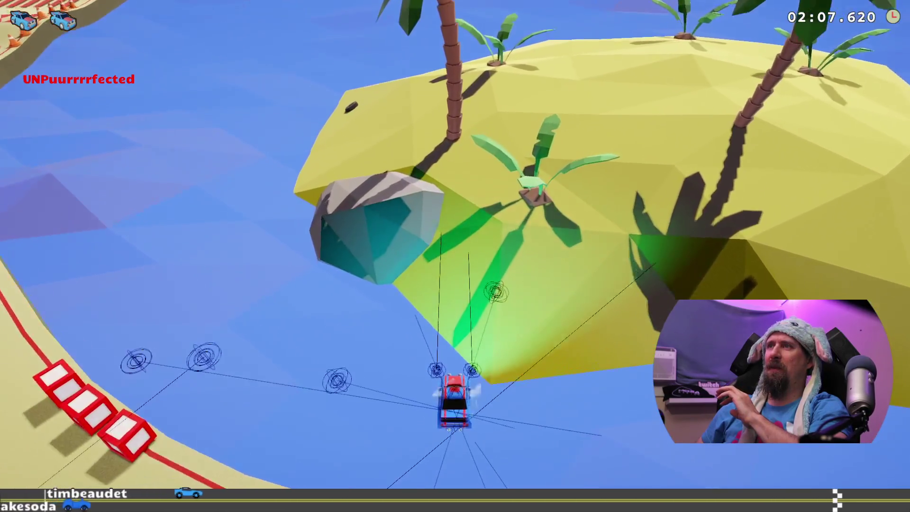
Restart the Turbo Boom run from the track start, drive the course, then pause
key(r)
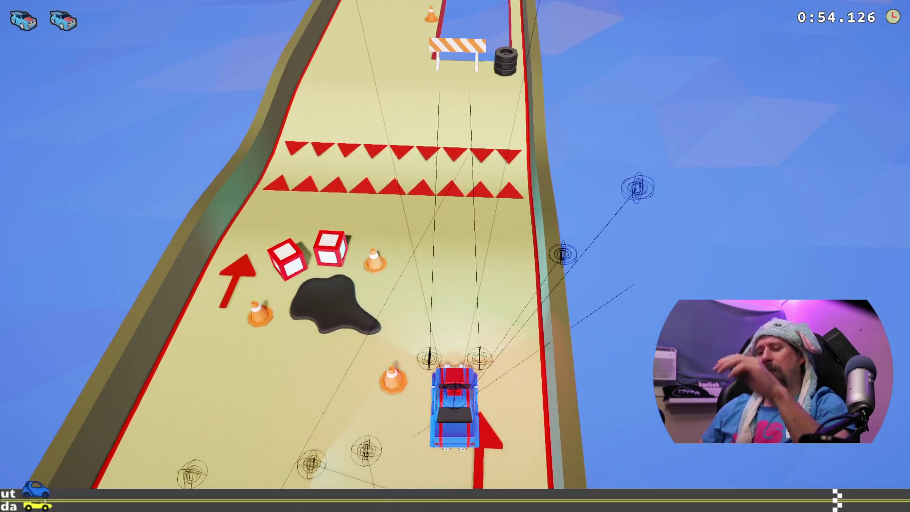
key(Escape)
Check the game's graphics settings from the pause menu, then resume the race
key(Return)
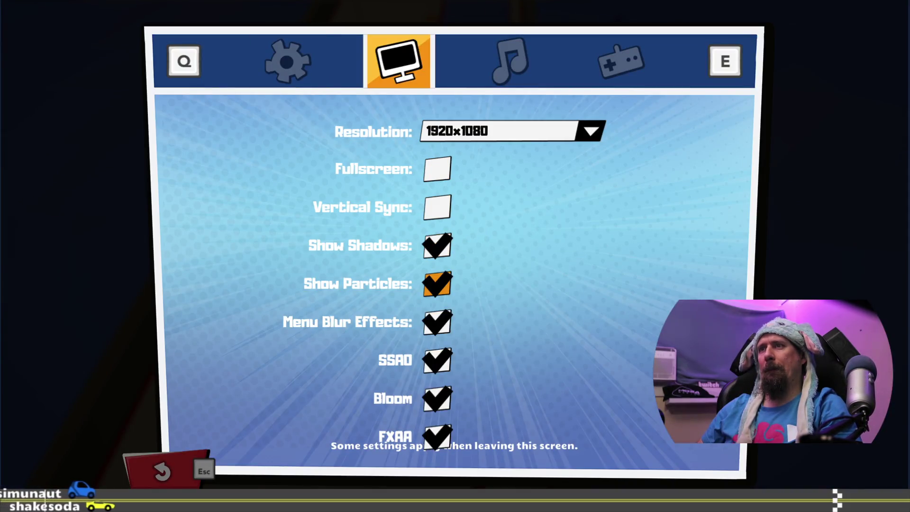
key(Escape)
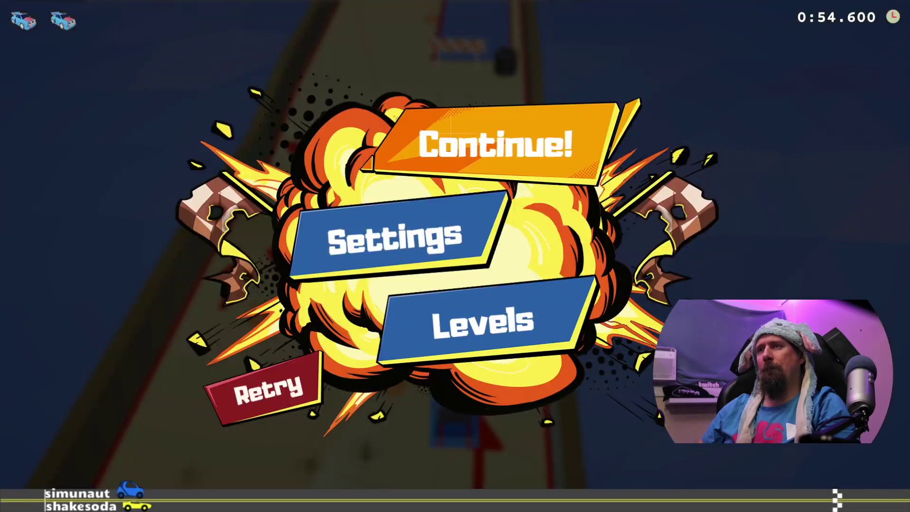
key(Escape)
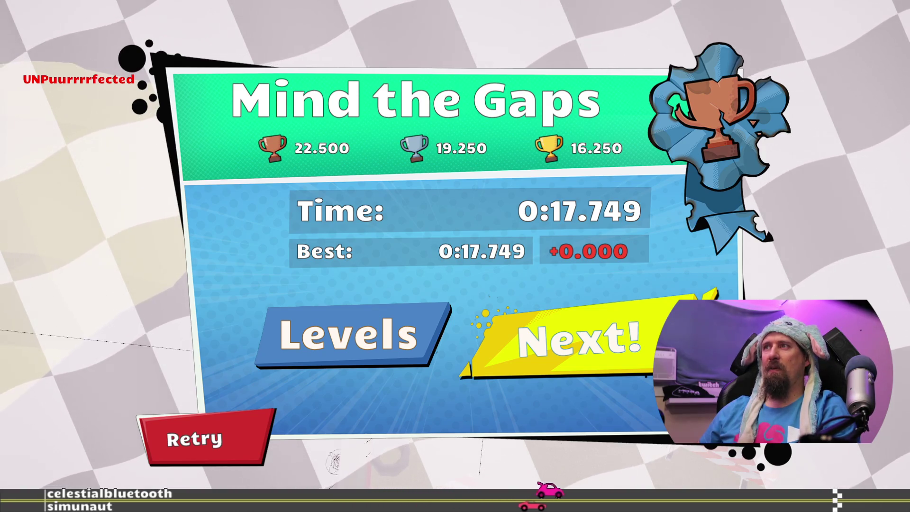
After clearing Mind the Gaps, return to world 3 level select, then quit to the title screen
key(Left)
key(Return)
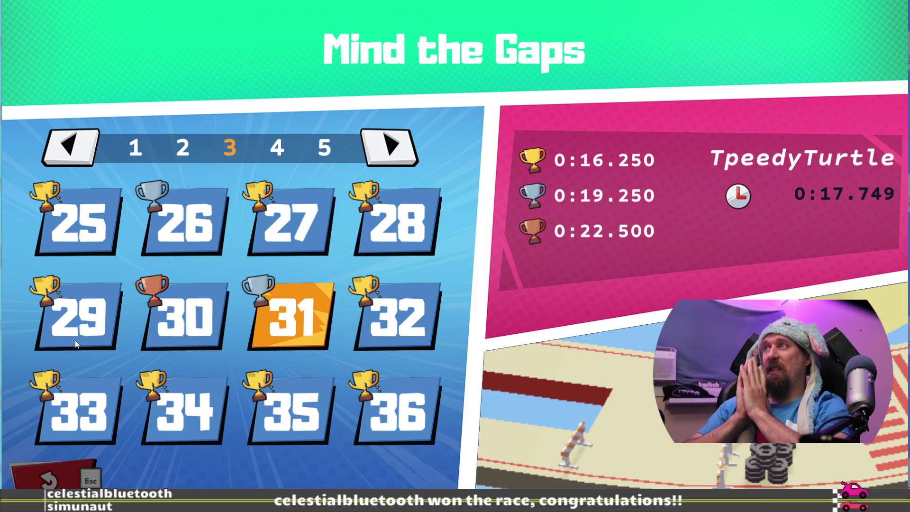
key(Escape)
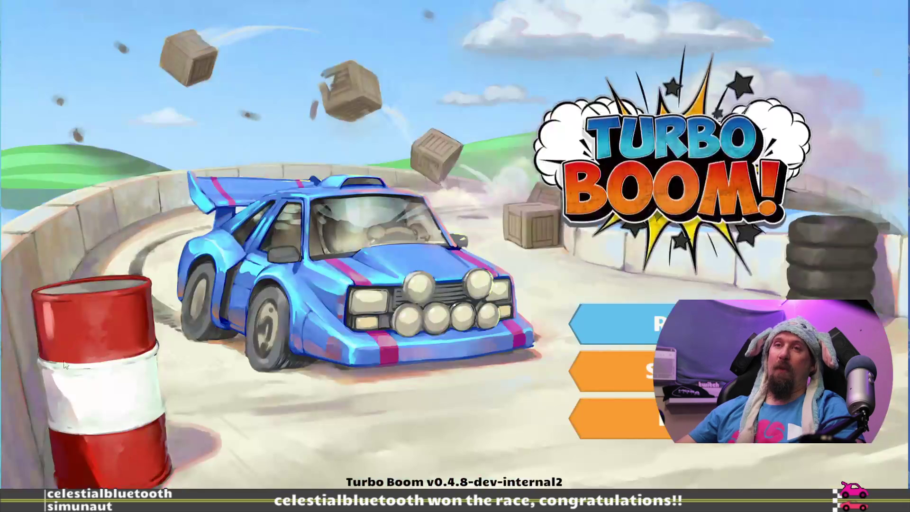
key(alt+Tab)
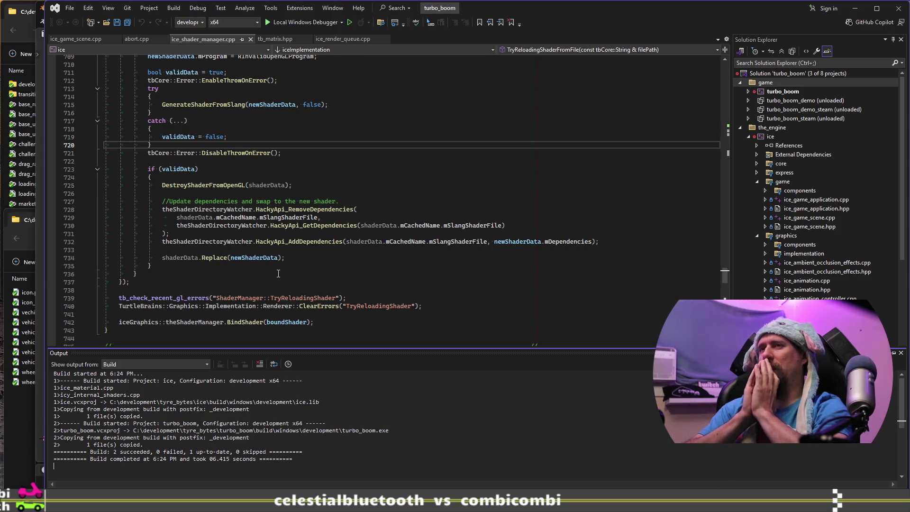
Collapse Visual Studio's Output panel and bring up the 20260521_practice_hexagons Blender file
click(375, 220)
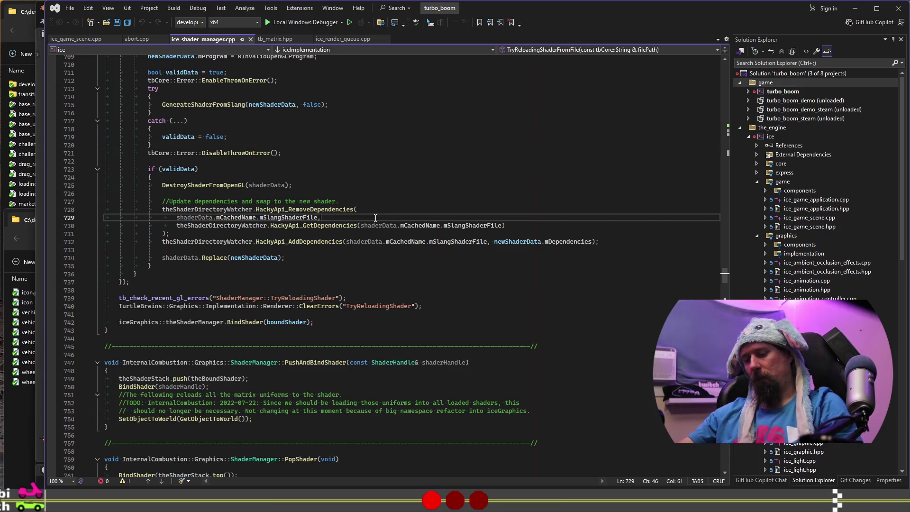
key(alt+Tab)
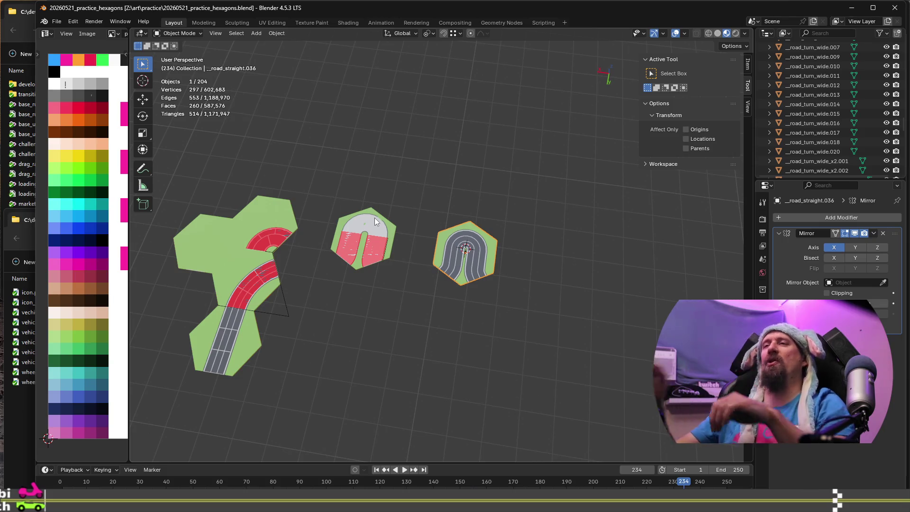
Frame the red curved road _road_straight.027, enter Edit Mode and select all its geometry
scroll(372, 216, up, 5)
mouse_move(258, 289)
shift+middle_down()
mouse_move(476, 362)
mouse_move(470, 370)
mouse_move(490, 339)
shift+middle_up()
scroll(470, 365, down, 2)
scroll(490, 339, up, 2)
mouse_move(479, 374)
middle_down()
mouse_move(477, 341)
mouse_move(456, 351)
middle_up()
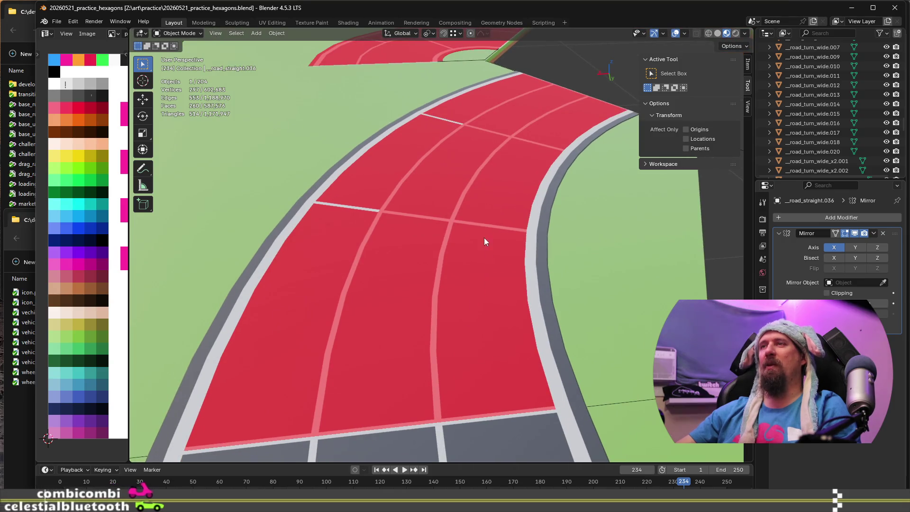
click(480, 225)
key(Tab)
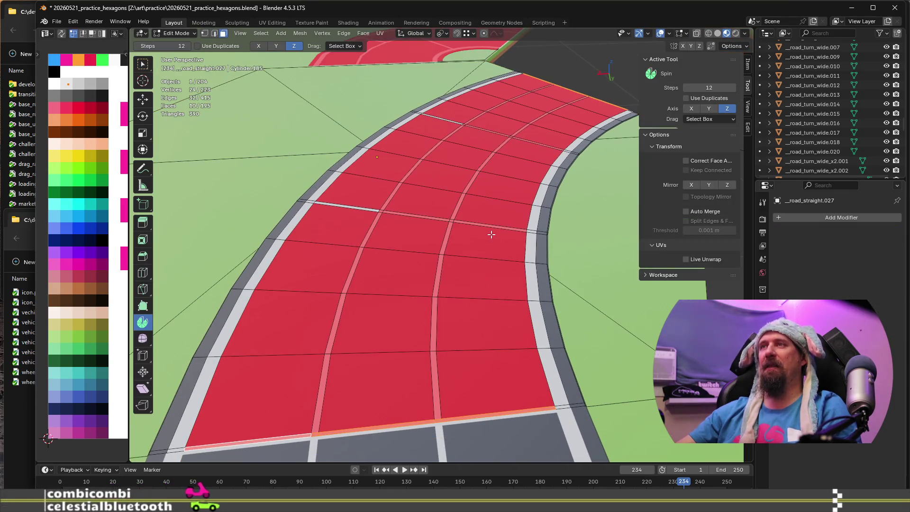
click(485, 384)
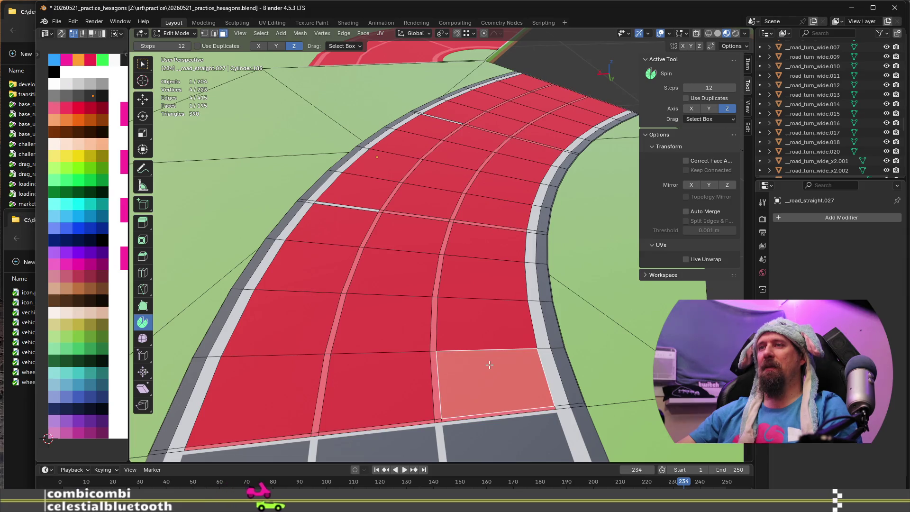
scroll(489, 364, down, 3)
key(a)
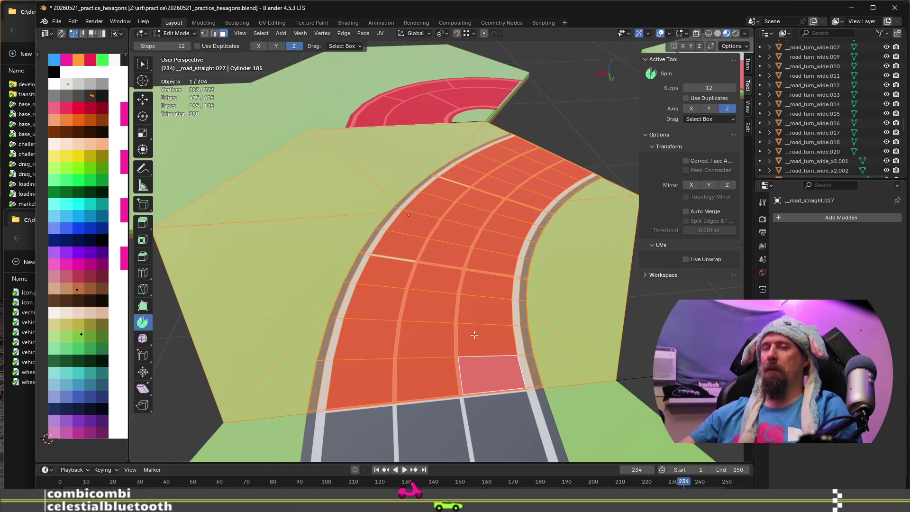
key(alt+n)
Recalculate outward normals on _road_straight.027 and the red half-ring hexagon piece
key(Down)
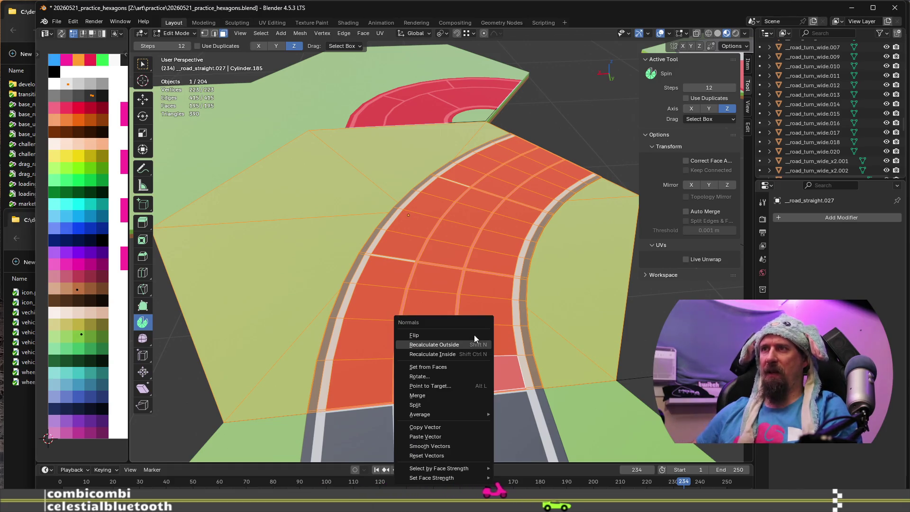
key(Return)
key(alt+a)
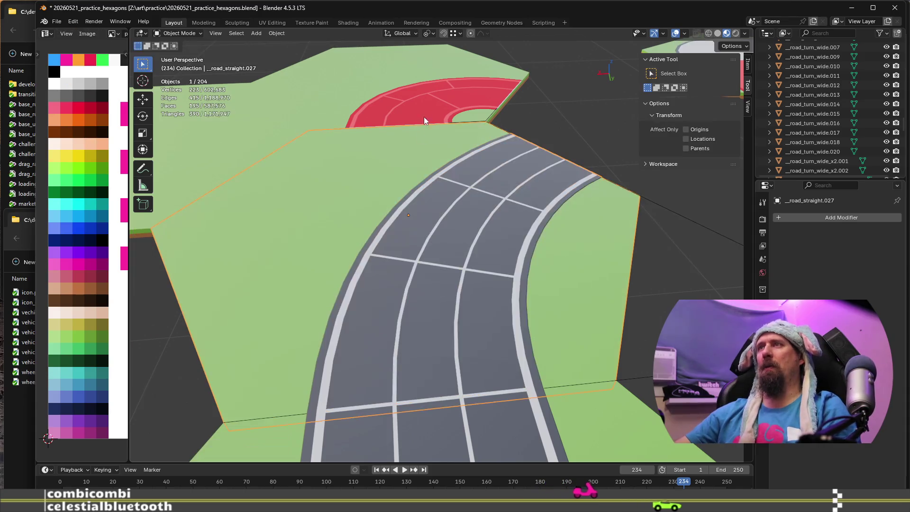
click(426, 84)
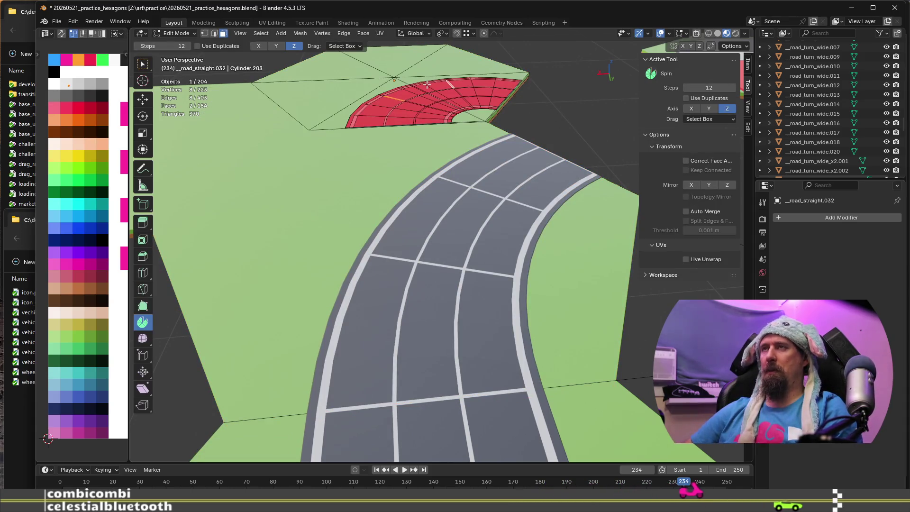
key(a)
key(alt+n)
click(427, 84)
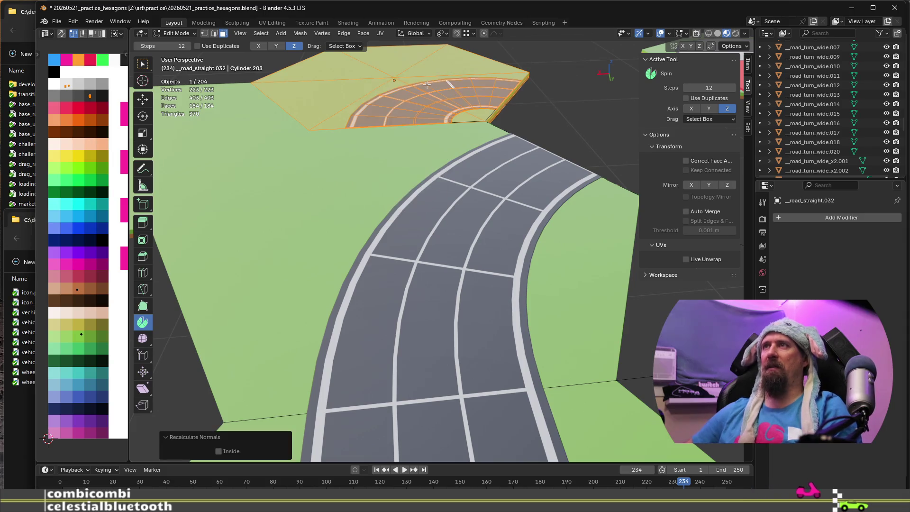
scroll(423, 103, down, 6)
scroll(420, 257, up, 5)
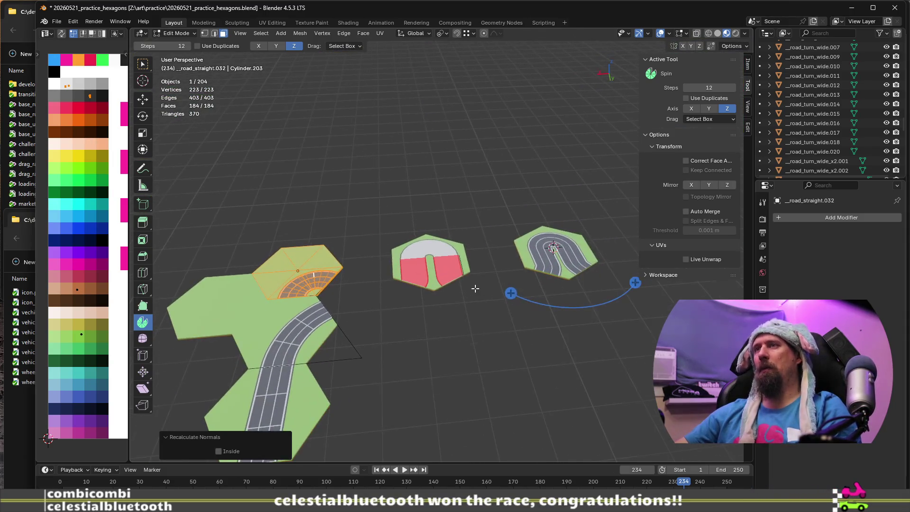
Recalculate _road_straight.034's normals outward, then select the hairpin lane tile
key(alt+q)
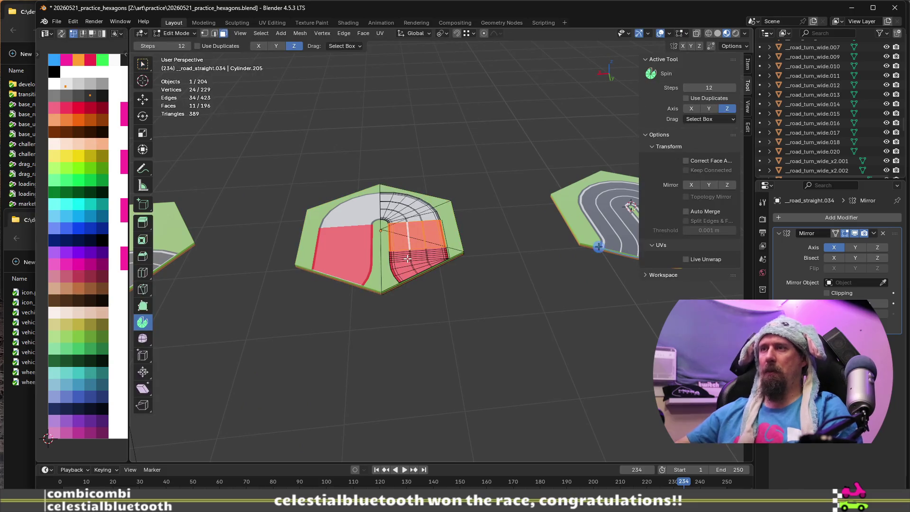
key(a)
key(alt+n)
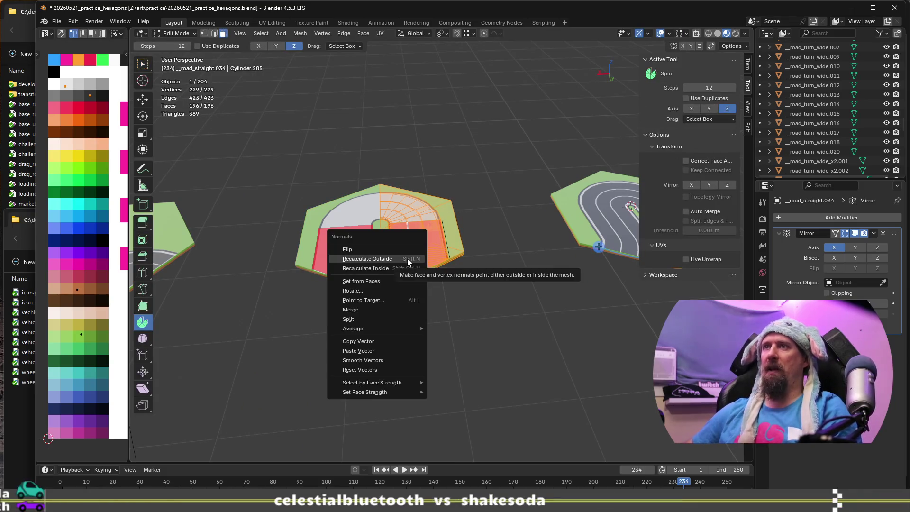
click(408, 258)
key(Tab)
mouse_move(503, 346)
middle_down()
mouse_move(386, 362)
mouse_move(393, 270)
middle_up()
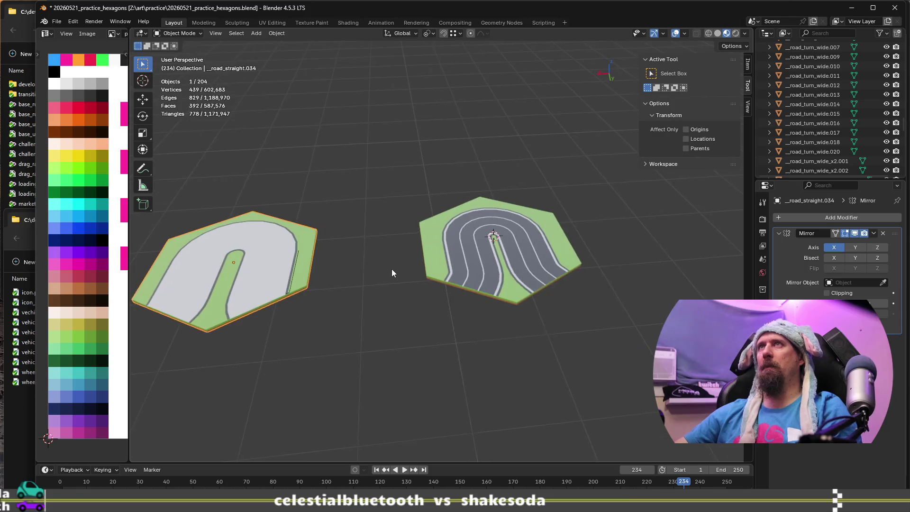
scroll(532, 289, up, 4)
click(533, 289)
Enter Edit Mode on _road_straight.036, inspect its lanes, and select one road face at the inner bend
key(Tab)
middle_drag(566, 264, 360, 301)
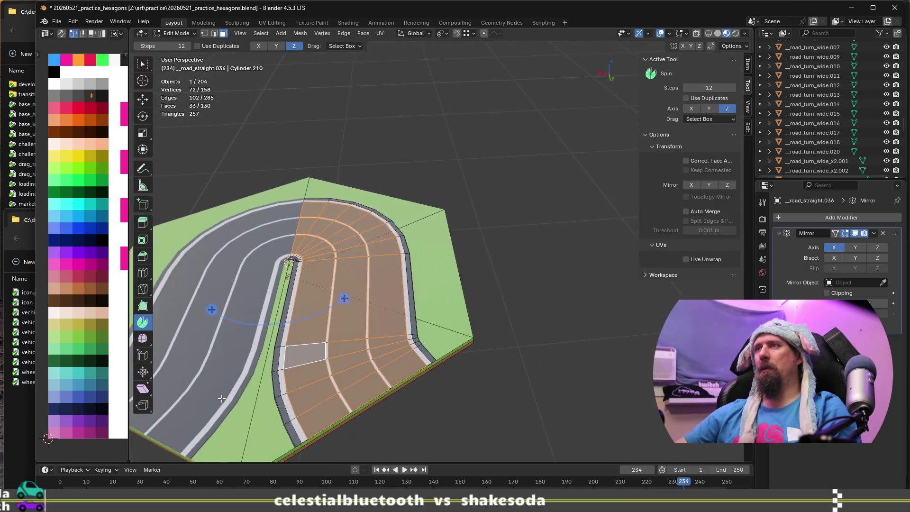
scroll(340, 375, up, 3)
scroll(340, 375, down, 2)
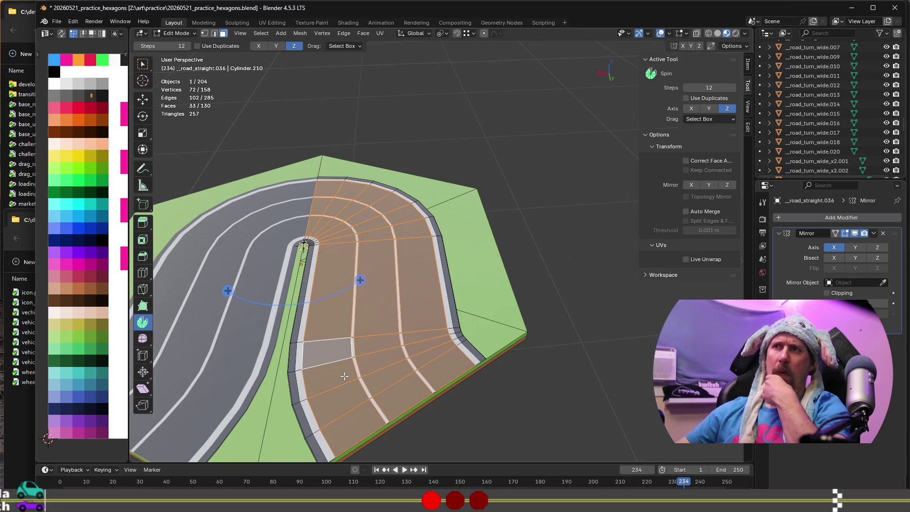
mouse_move(343, 376)
middle_down()
mouse_move(472, 384)
mouse_move(347, 379)
middle_up()
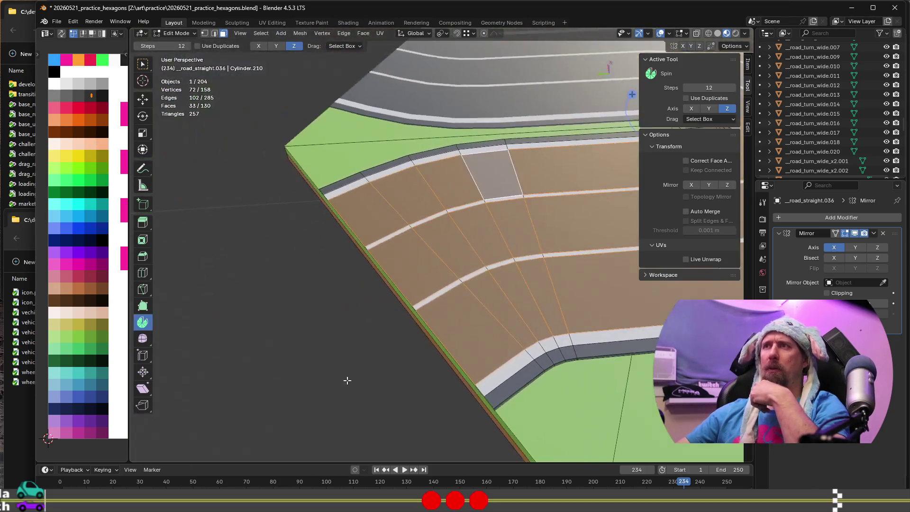
scroll(557, 335, down, 2)
scroll(553, 338, down, 2)
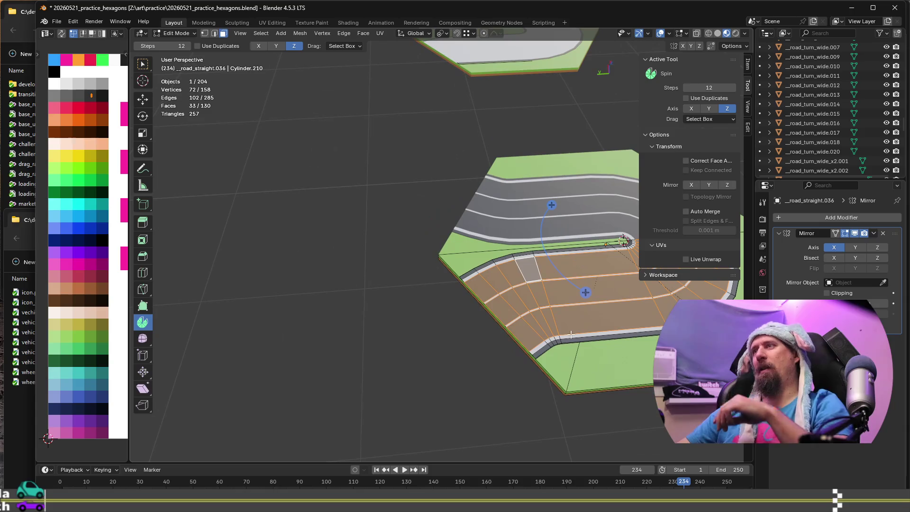
shift+middle_drag(569, 329, 383, 299)
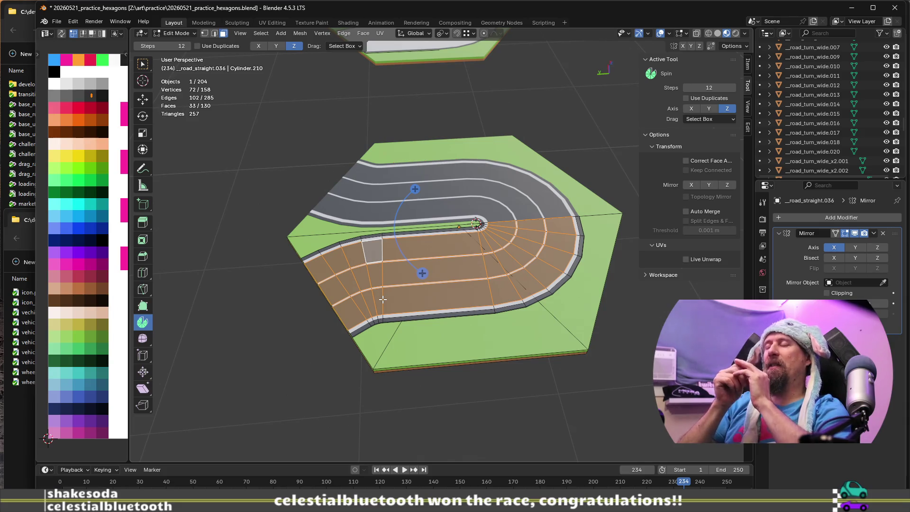
scroll(459, 291, up, 3)
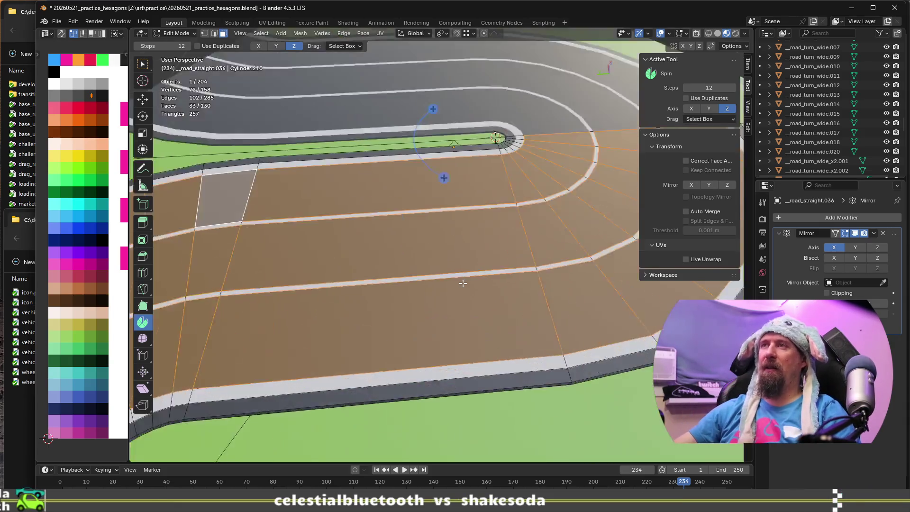
scroll(459, 292, down, 2)
shift+middle_drag(410, 289, 484, 274)
click(481, 284)
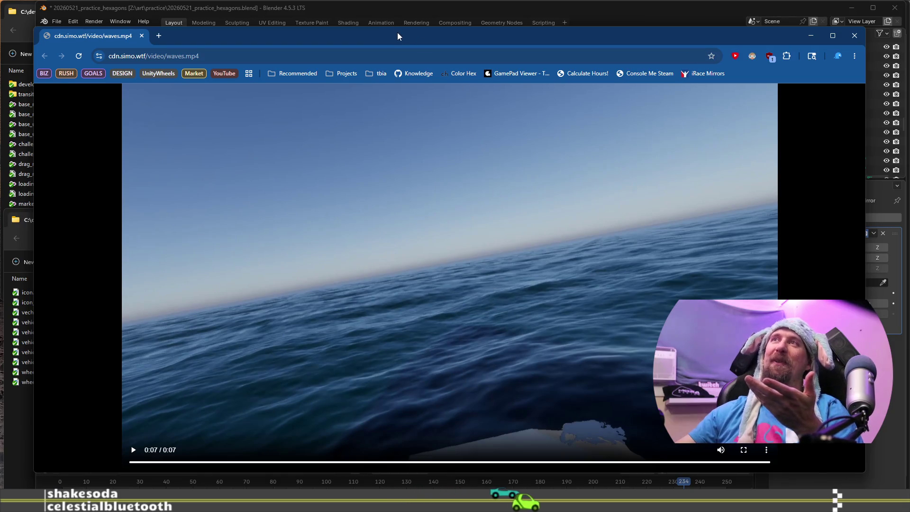
Rewind and replay the waves.mp4 clip in the browser
drag(397, 32, 397, 18)
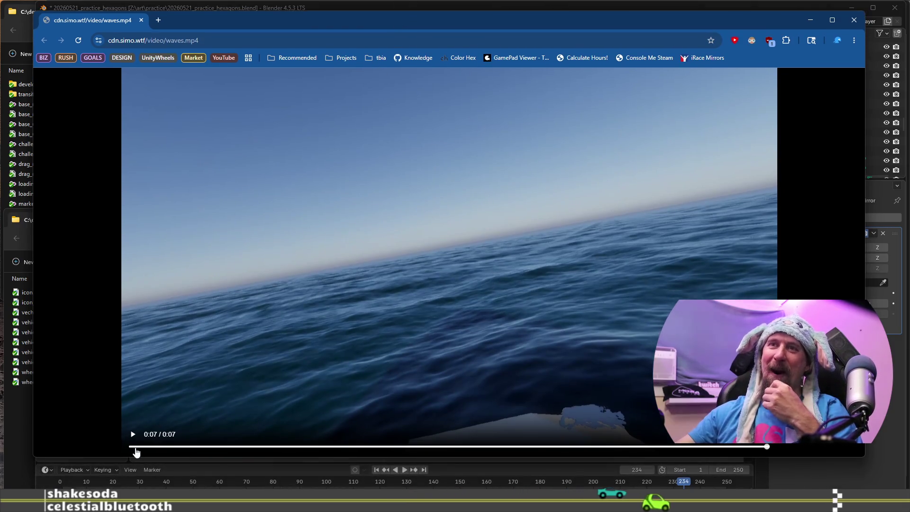
click(136, 446)
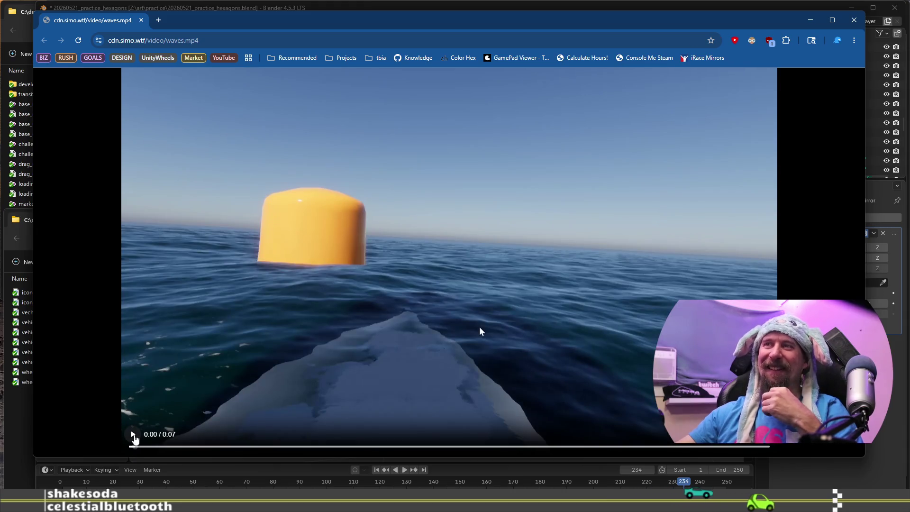
click(133, 436)
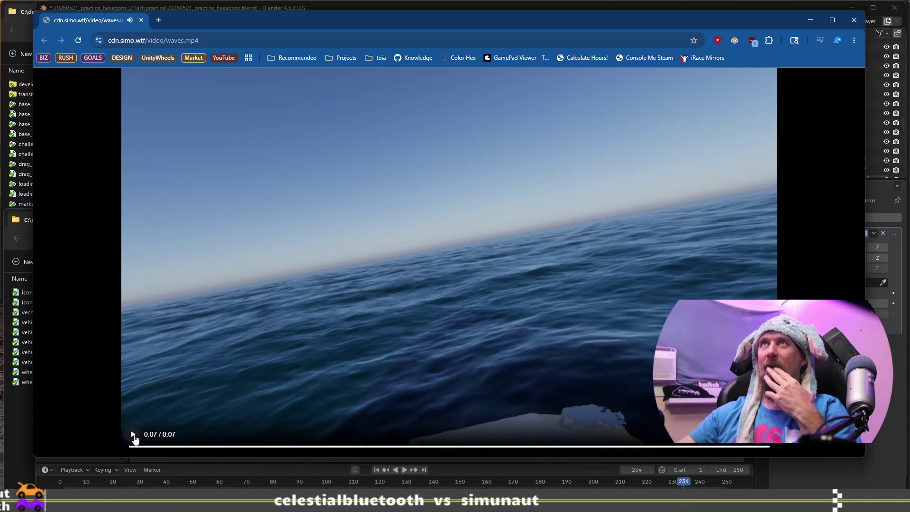
click(133, 435)
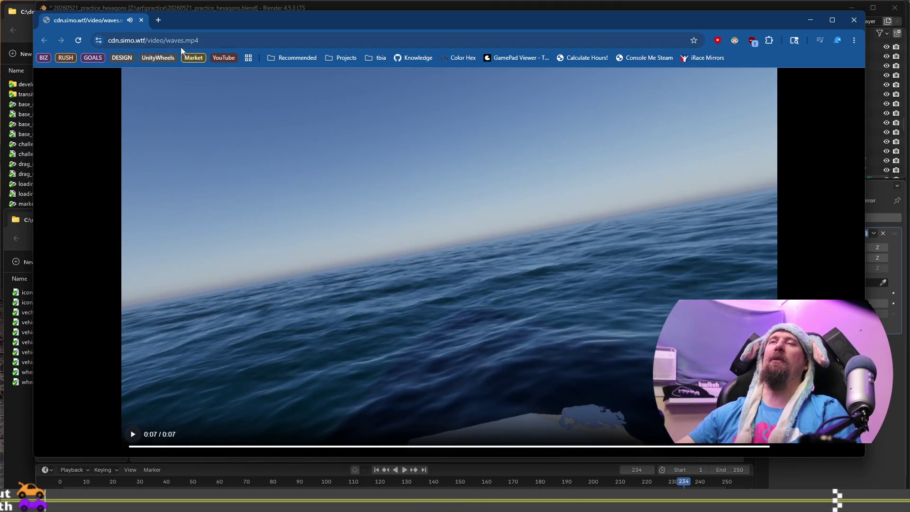
Close the browser page and centre the hairpin road in Blender's viewport
click(141, 20)
scroll(395, 299, up, 4)
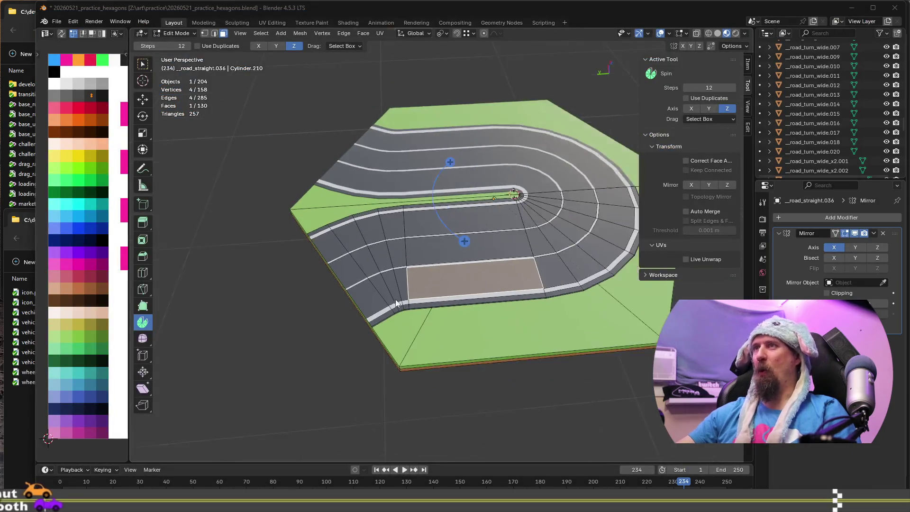
shift+middle_drag(439, 265, 293, 289)
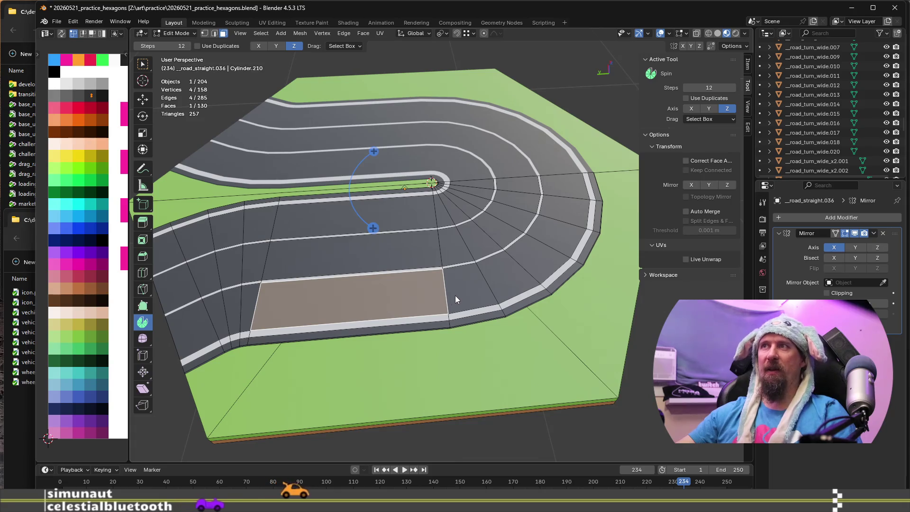
In vertex select mode, select an outer-edge vertex and the radial edge line across the turn
click(526, 266)
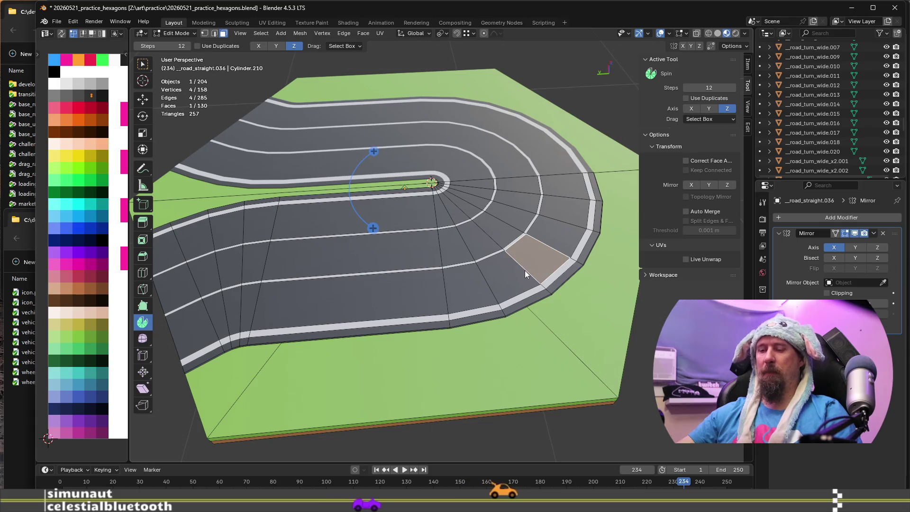
scroll(524, 270, up, 3)
key(1)
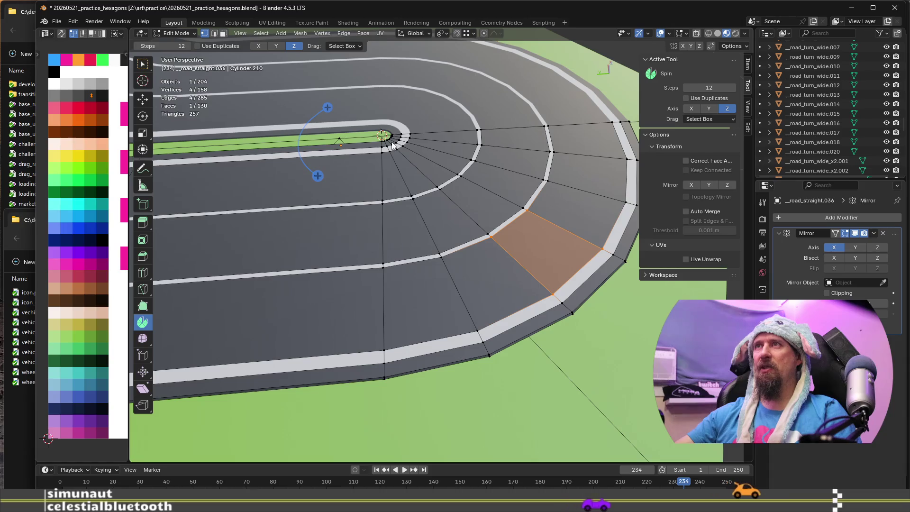
click(514, 310)
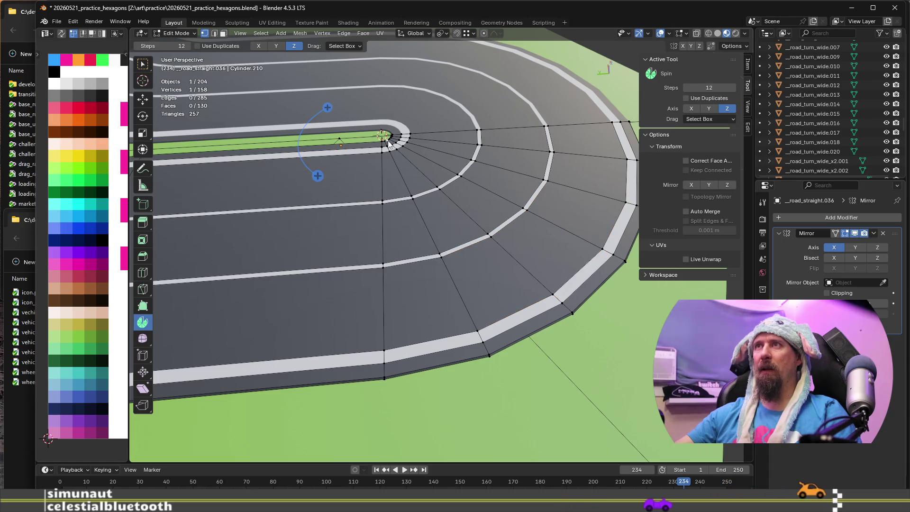
ctrl+click(571, 312)
Bevel the radial edge line with a 0.025 m offset, then deselect everything
scroll(576, 321, up, 5)
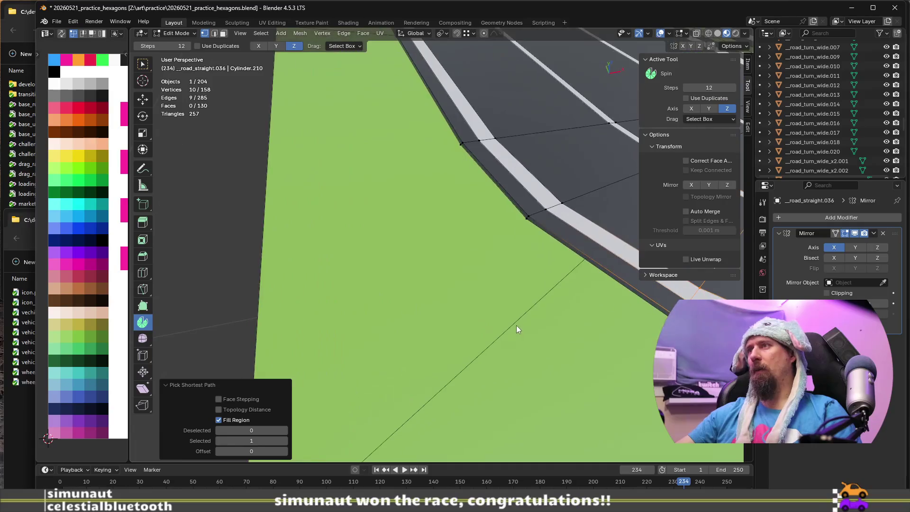
scroll(384, 336, down, 5)
mouse_move(439, 332)
middle_down()
mouse_move(474, 264)
mouse_move(421, 329)
middle_up()
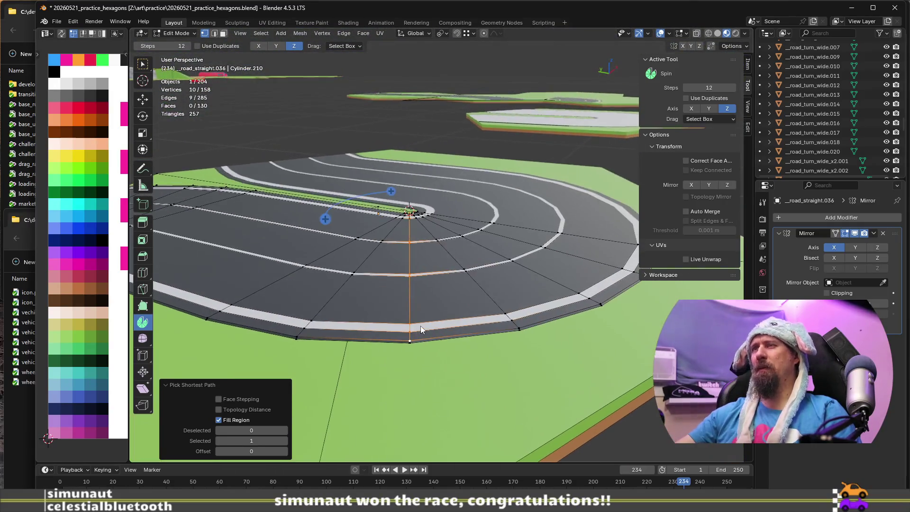
key(ctrl+b)
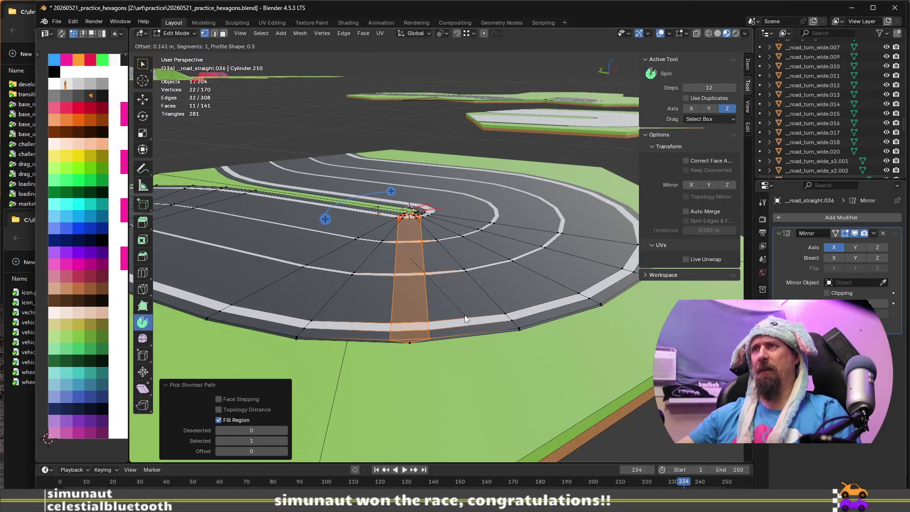
text(0.025)
key(Return)
mouse_move(456, 311)
middle_down()
mouse_move(325, 305)
mouse_move(484, 420)
mouse_move(382, 376)
mouse_move(387, 400)
mouse_move(343, 394)
middle_up()
key(alt+a)
scroll(377, 297, down, 2)
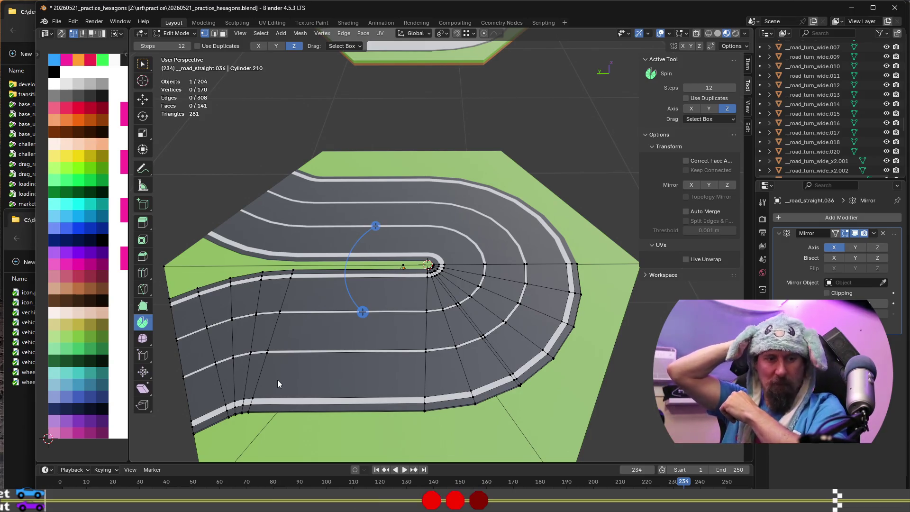
Move the thin bevelled strip's UV island to a new spot on the colour palette
scroll(491, 330, up, 3)
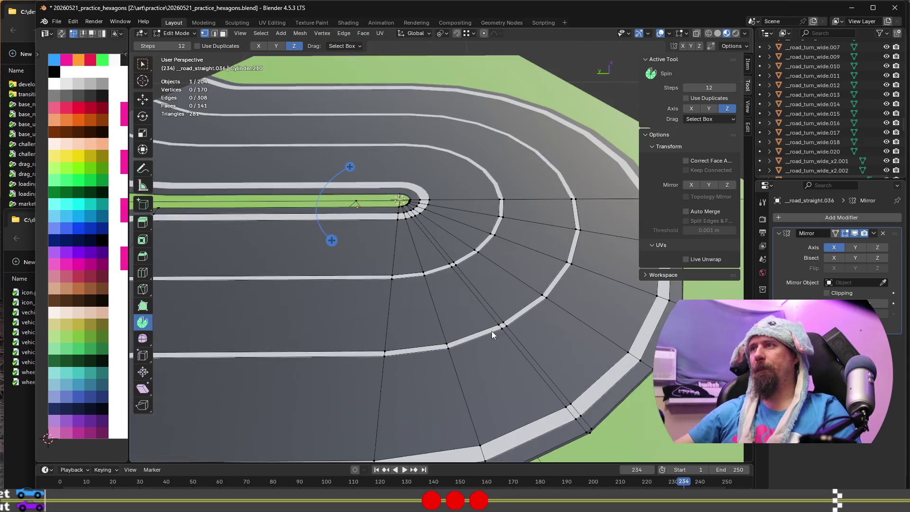
click(533, 361)
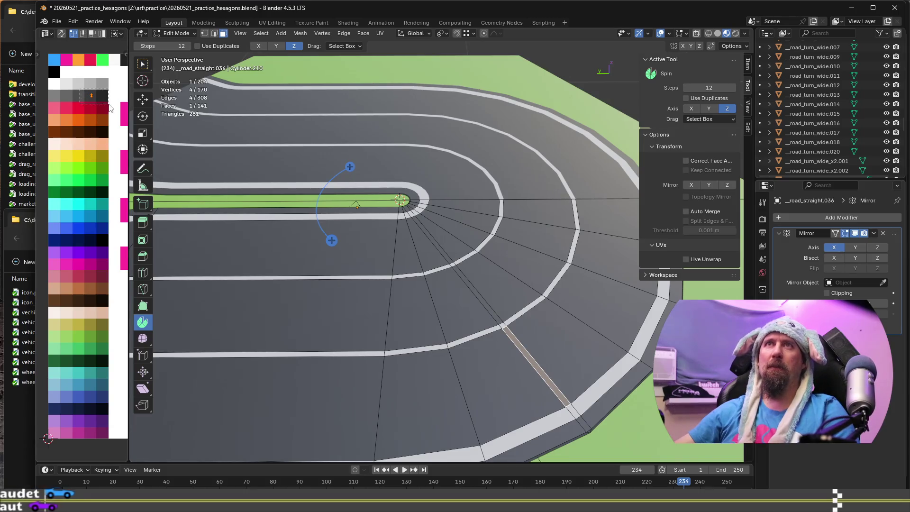
key(g)
click(85, 97)
mouse_move(428, 217)
middle_down()
mouse_move(563, 268)
mouse_move(470, 339)
mouse_move(501, 321)
middle_up()
scroll(470, 339, up, 5)
key(alt+a)
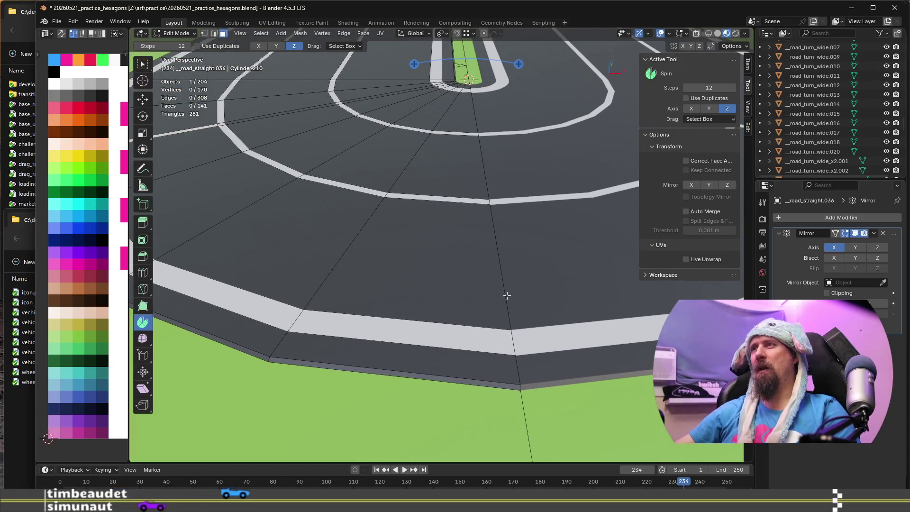
Select an outer-edge vertex and a stripe vertex on the outer lane, cancelling an attempted bevel
click(501, 299)
key(1)
click(520, 380)
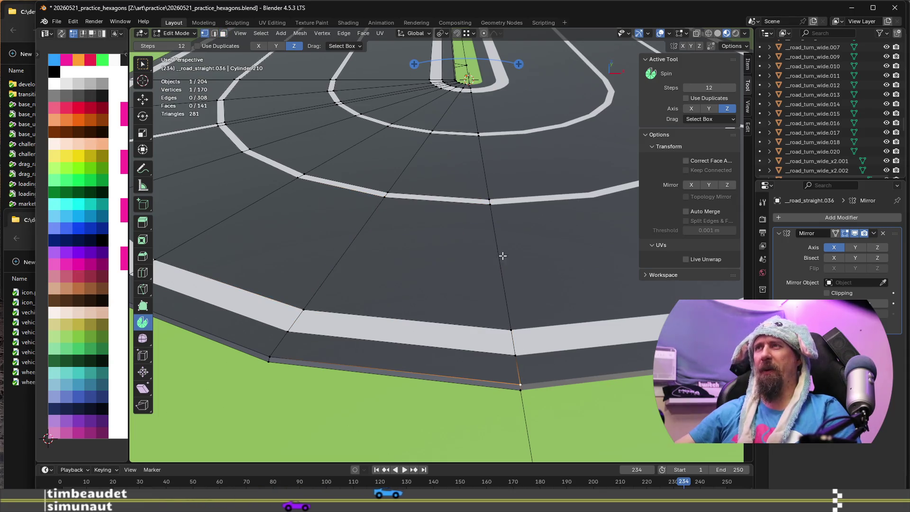
shift+click(491, 205)
mouse_move(490, 205)
middle_down()
mouse_move(487, 227)
mouse_move(432, 301)
mouse_move(432, 321)
mouse_move(462, 289)
middle_up()
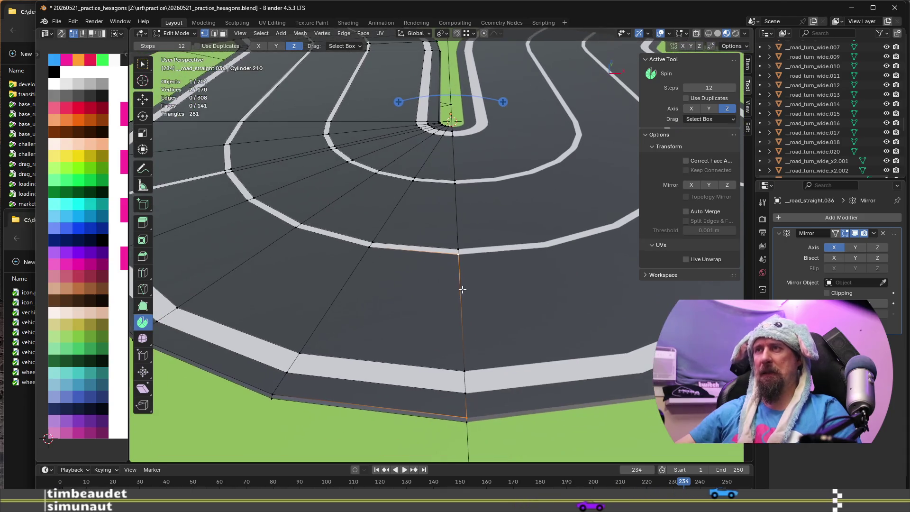
key(ctrl+b)
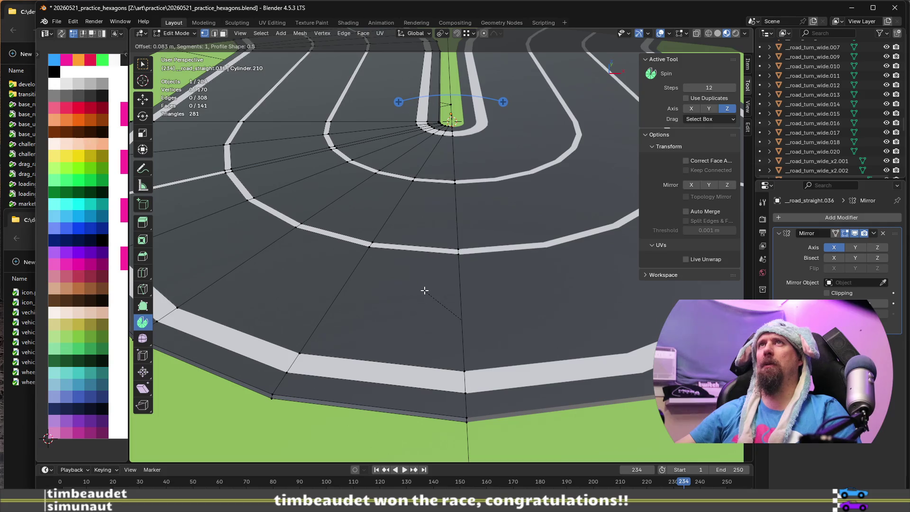
key(Escape)
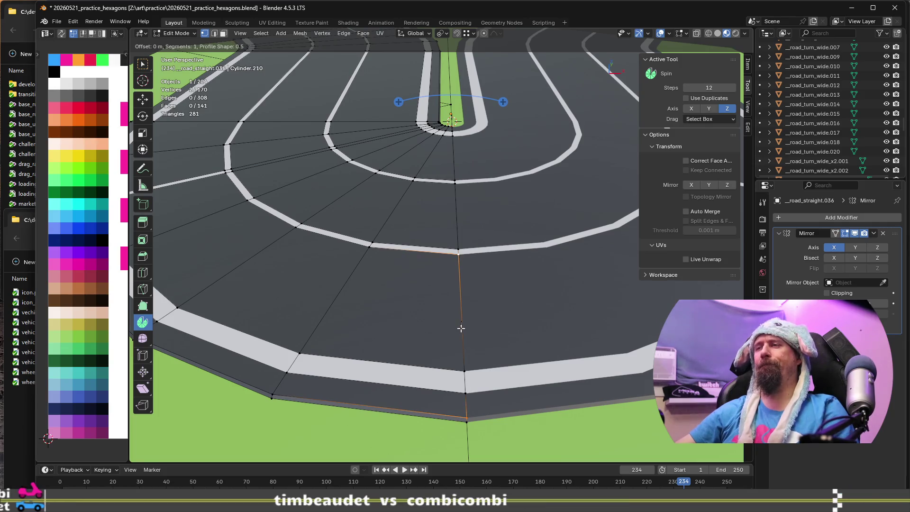
Select the radial edge crossing the outer lane and duplicate it
click(465, 372)
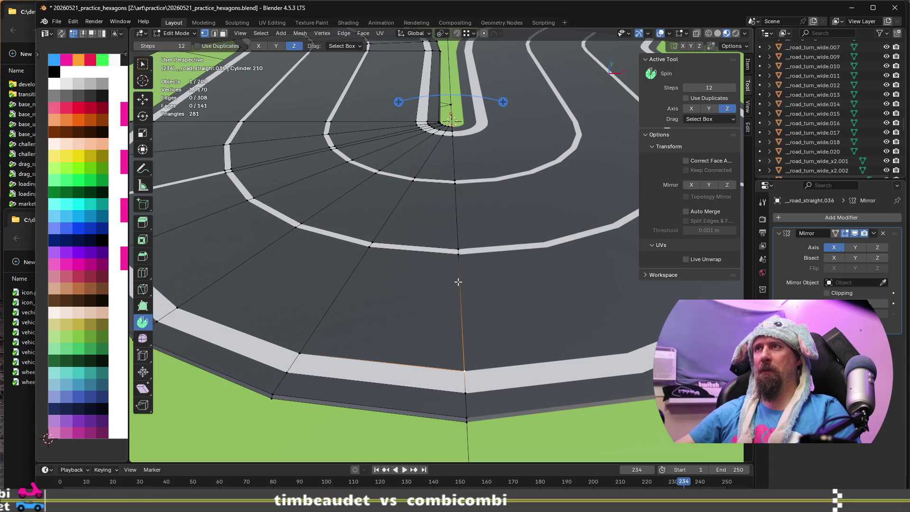
shift+click(459, 259)
scroll(462, 288, up, 2)
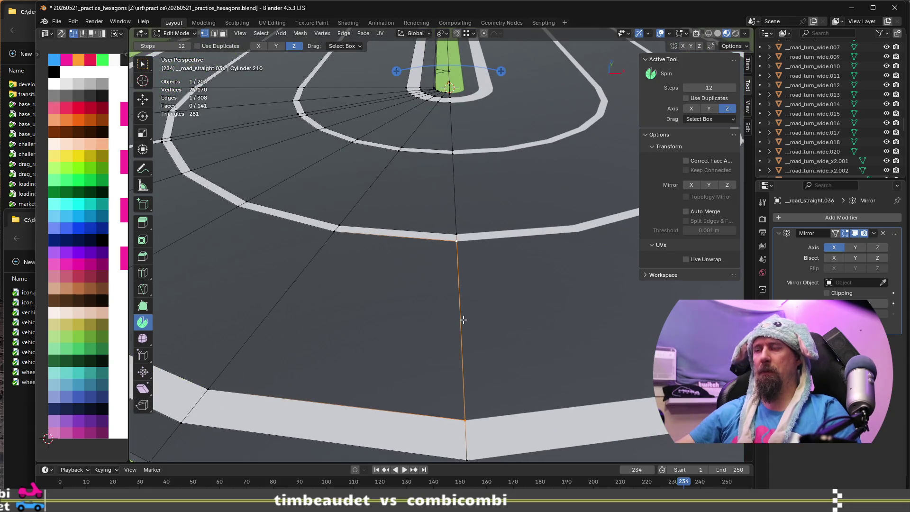
scroll(463, 320, down, 2)
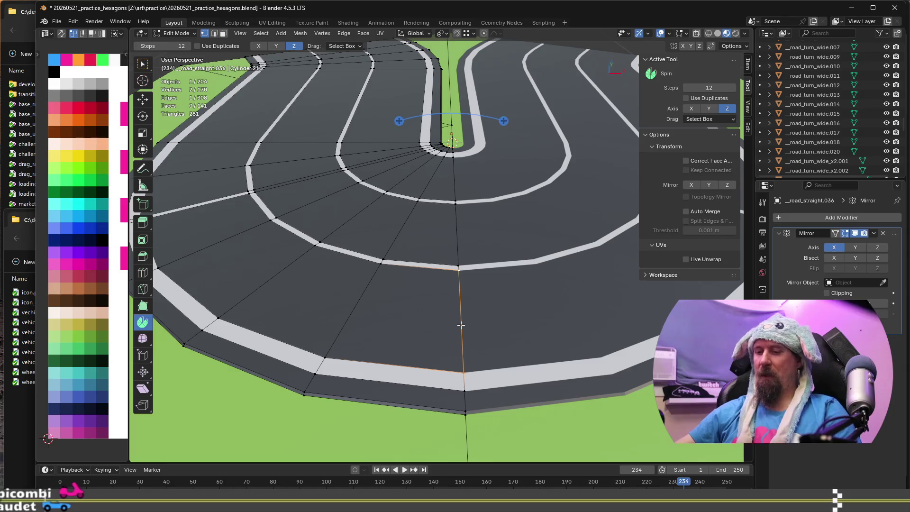
key(shift+d)
Shift the duplicated radial edge -0.0125 m along the X axis
key(Escape)
scroll(480, 310, up, 2)
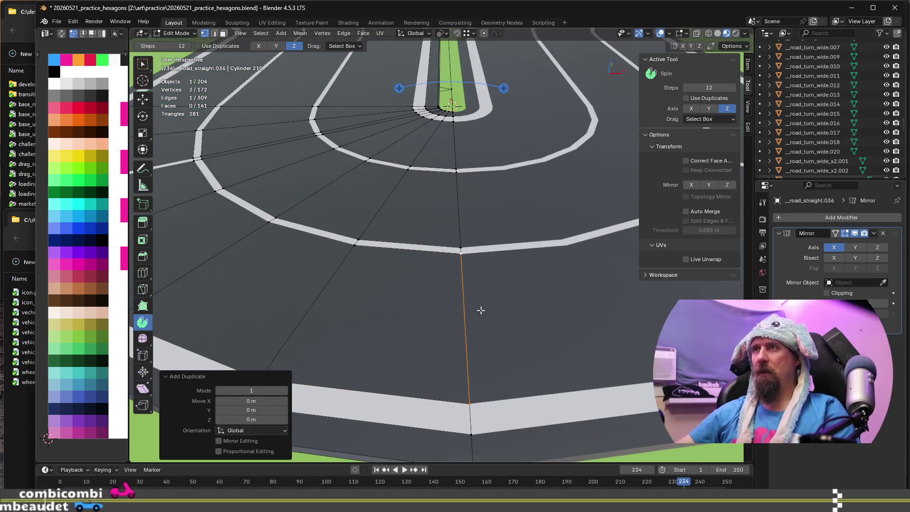
key(g)
key(x)
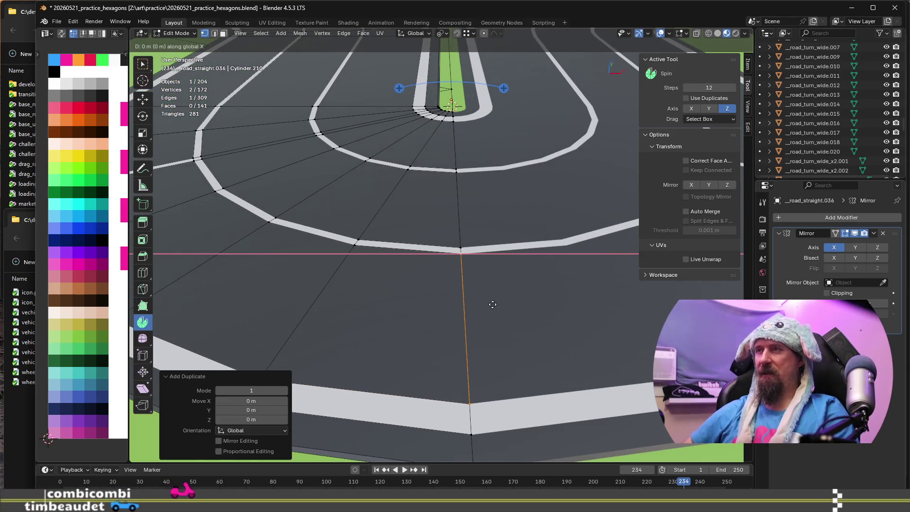
text(0.0125)
key(minus)
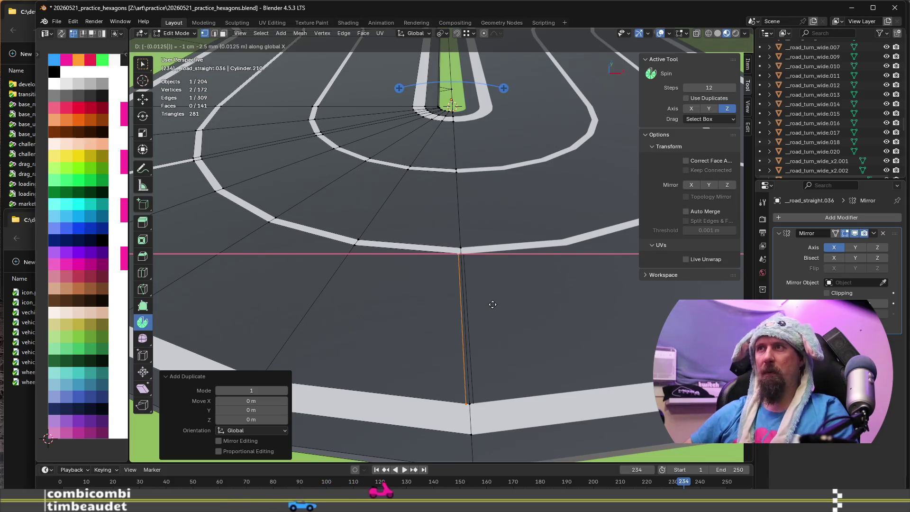
key(Return)
Knife-cut from the shifted edge across the white stripe to its corner, forming new faces
scroll(474, 288, up, 2)
scroll(474, 287, up, 1)
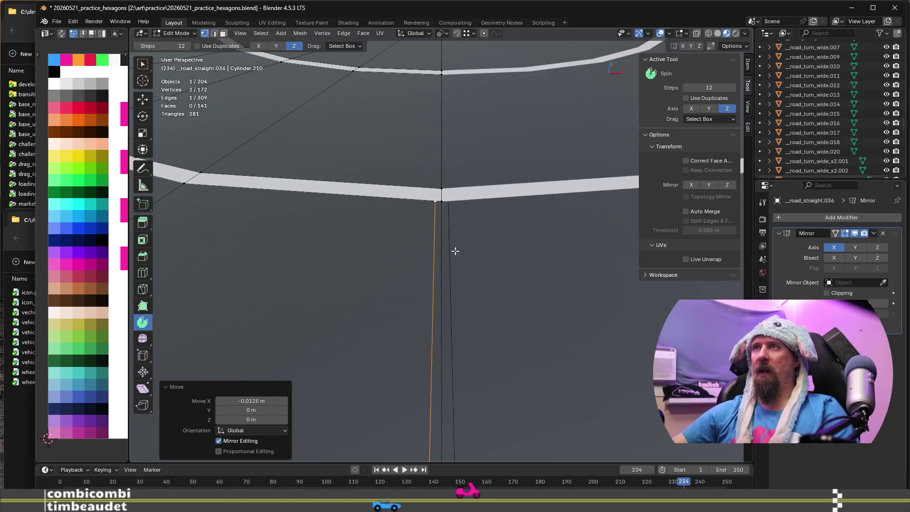
scroll(455, 252, up, 2)
key(k)
key(Escape)
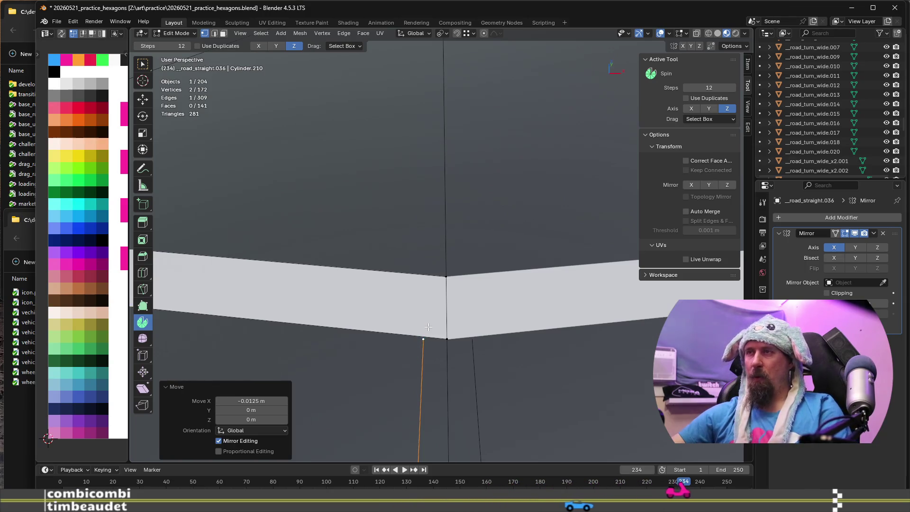
right_click(413, 337)
key(Escape)
mouse_move(409, 291)
middle_down()
mouse_move(370, 340)
mouse_move(428, 283)
mouse_move(372, 279)
mouse_move(454, 302)
mouse_move(469, 285)
mouse_move(361, 283)
mouse_move(374, 276)
middle_up()
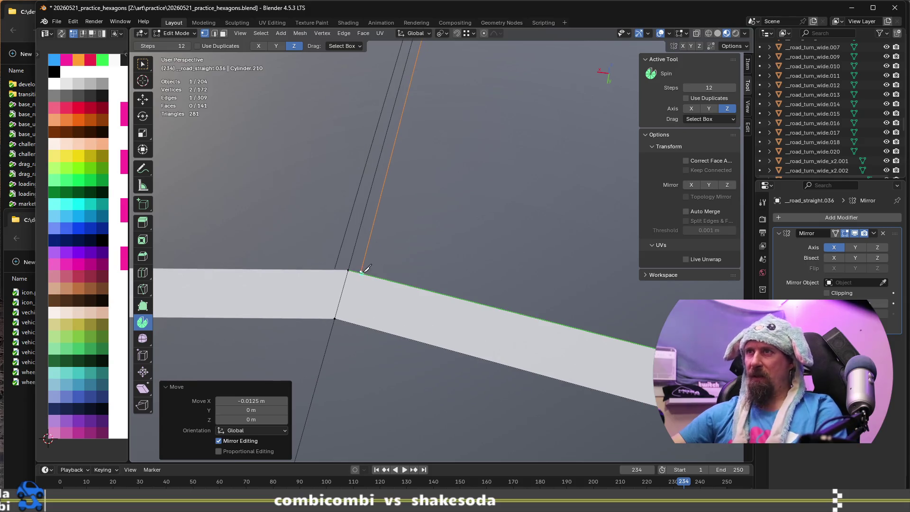
scroll(363, 265, up, 3)
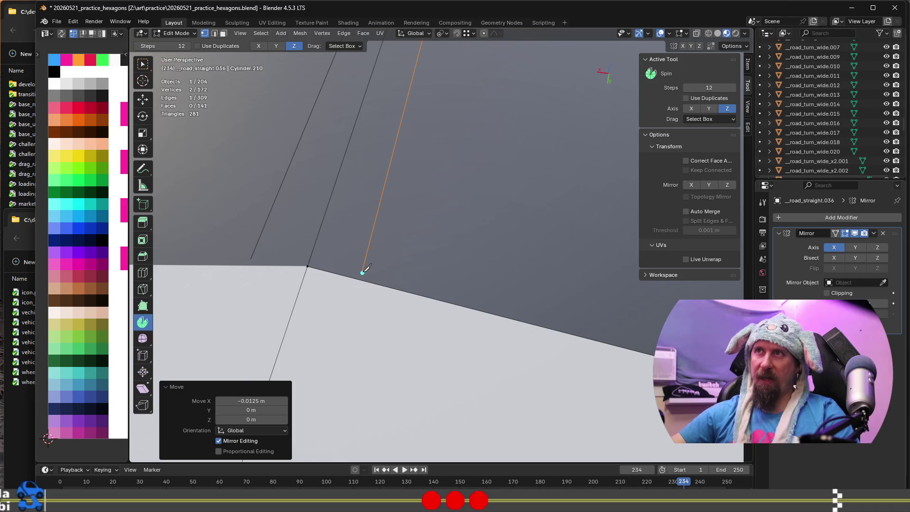
middle_drag(340, 330, 336, 364)
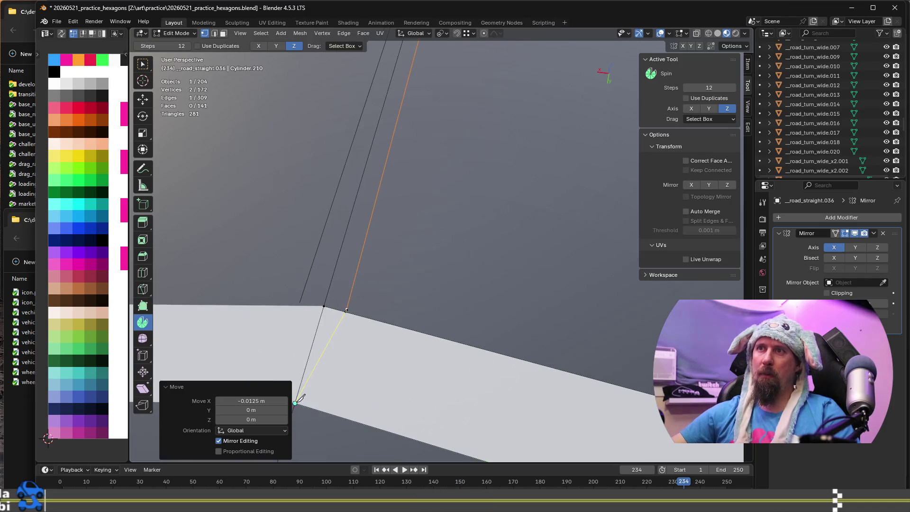
key(Return)
scroll(373, 261, up, 3)
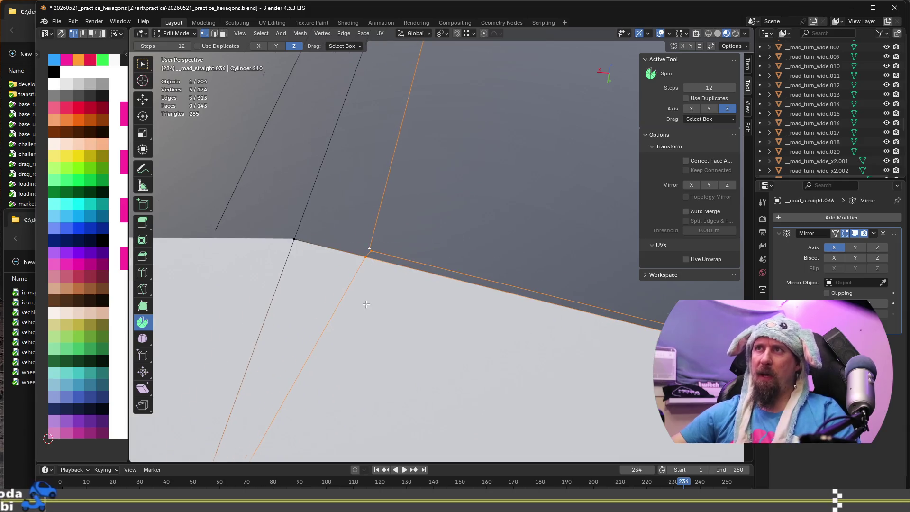
Merge the doubled vertices at the cut corner using Merge At Last
click(372, 213)
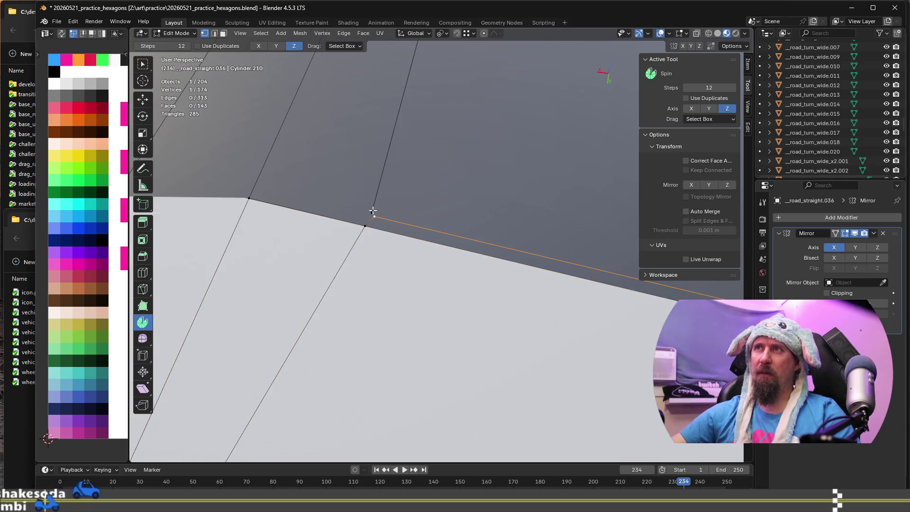
key(m)
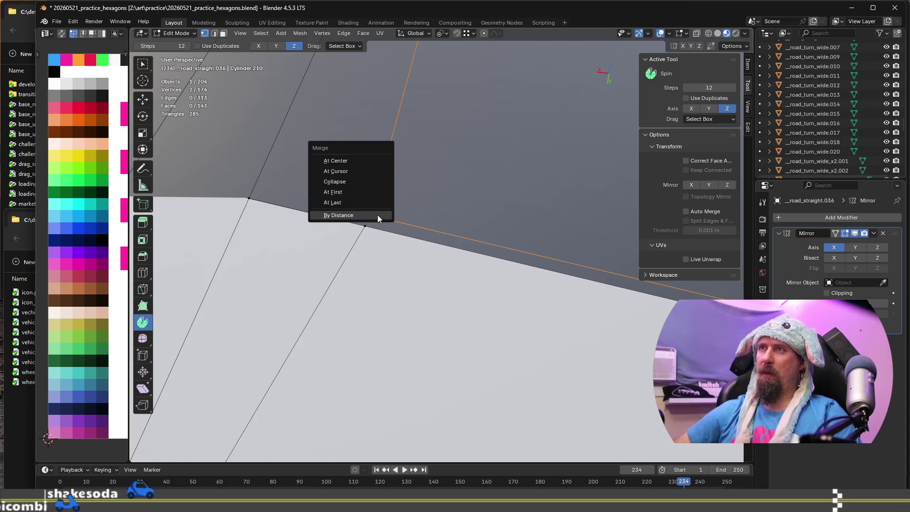
click(366, 202)
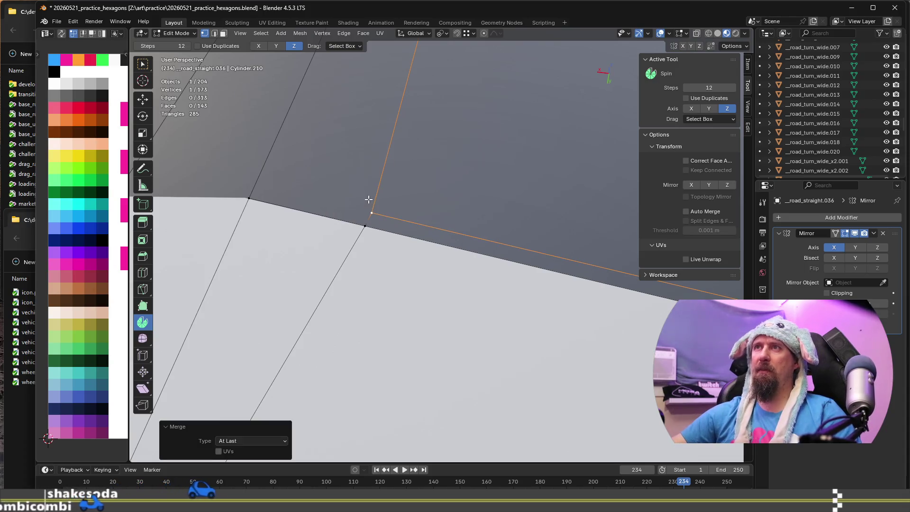
click(368, 226)
shift+click(371, 213)
key(m)
click(371, 215)
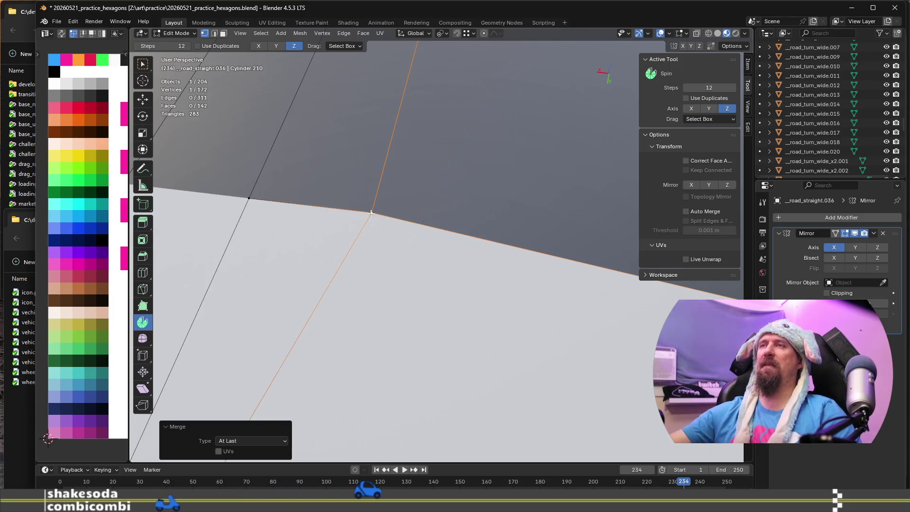
Knife-cut a new edge across the road face ending at the upper vertex
middle_drag(379, 227, 404, 261)
scroll(404, 260, down, 5)
mouse_move(406, 215)
middle_down()
mouse_move(373, 228)
mouse_move(368, 351)
middle_up()
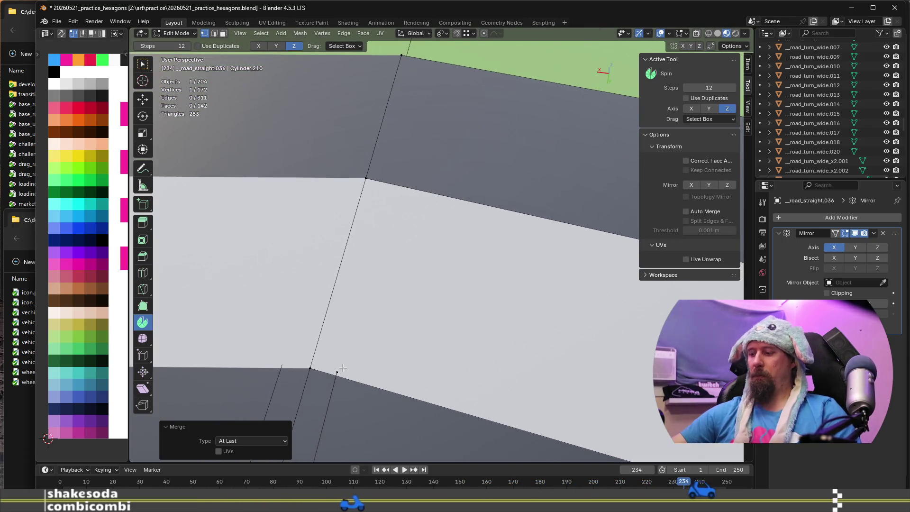
key(k)
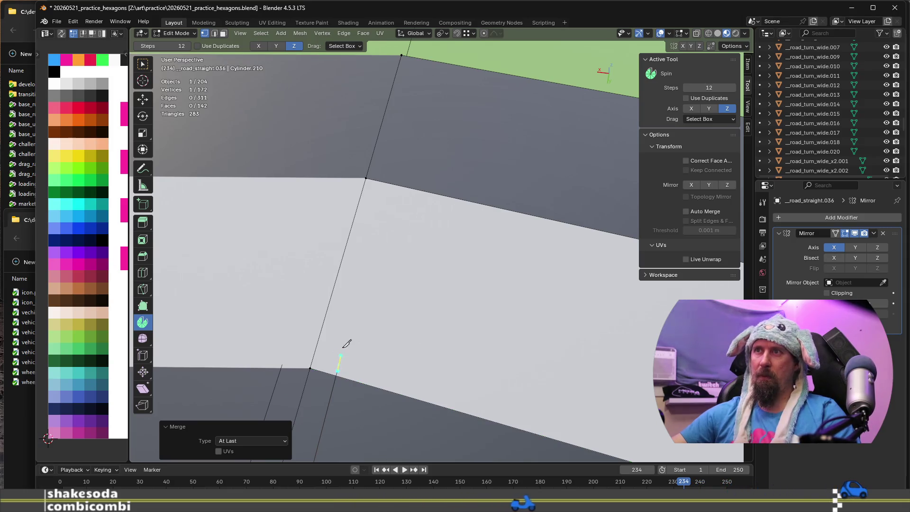
click(367, 176)
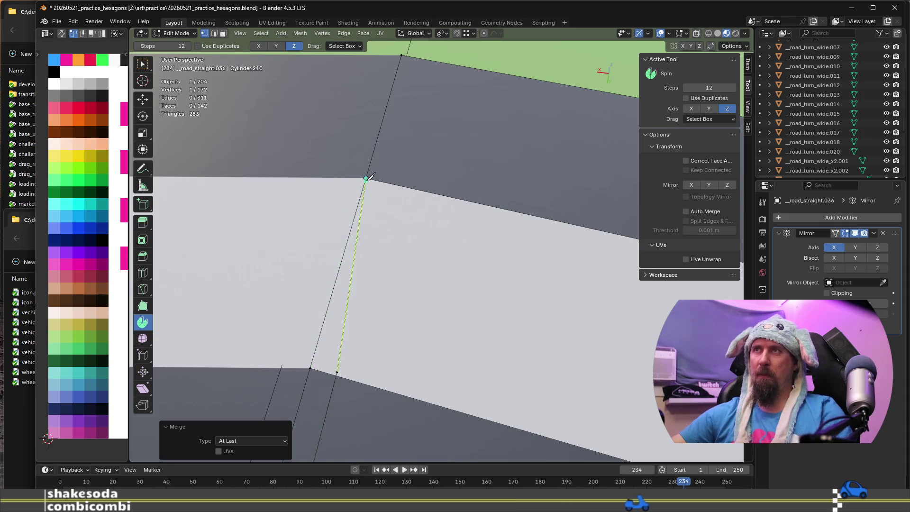
key(Return)
mouse_move(366, 180)
middle_down()
mouse_move(340, 401)
mouse_move(365, 380)
mouse_move(423, 373)
mouse_move(367, 390)
mouse_move(432, 368)
mouse_move(374, 399)
middle_up()
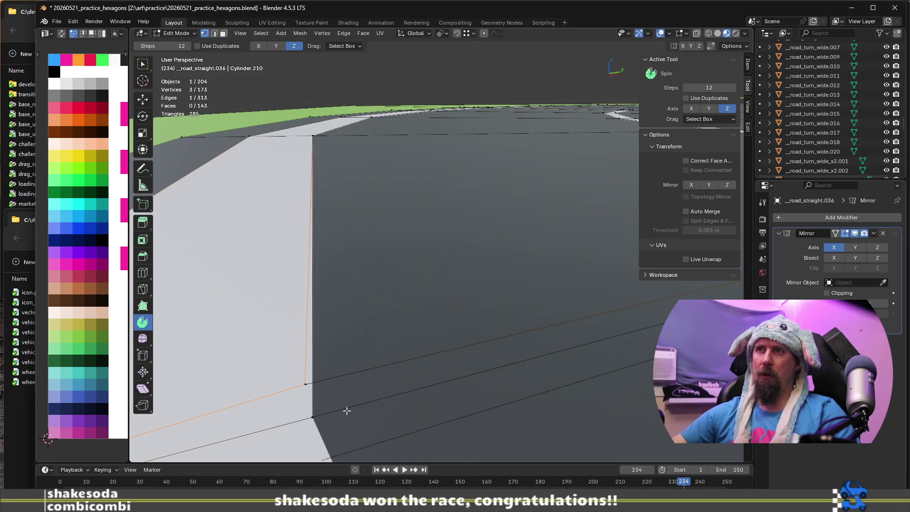
mouse_move(317, 406)
middle_down()
mouse_move(305, 376)
mouse_move(310, 381)
mouse_move(300, 386)
mouse_move(336, 375)
middle_up()
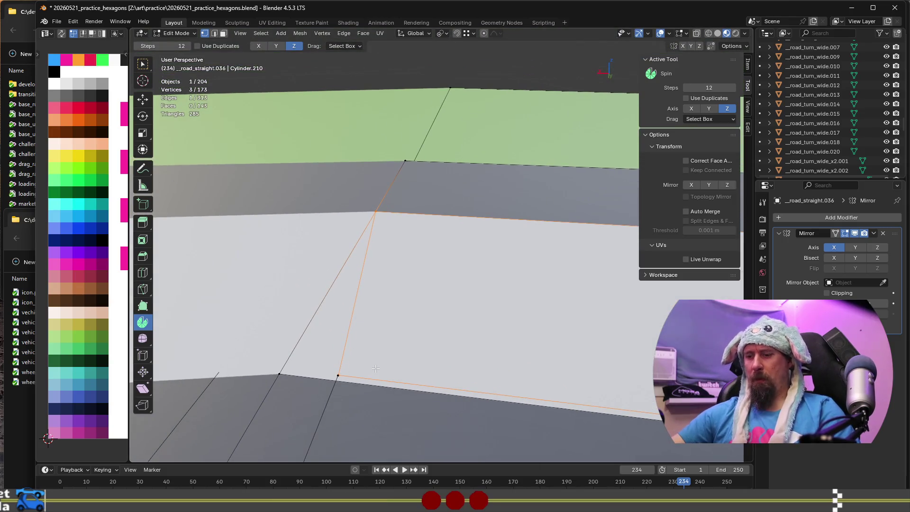
Knife-cut a second edge from the bottom edge point up to the upper vertex
key(ctrl+r)
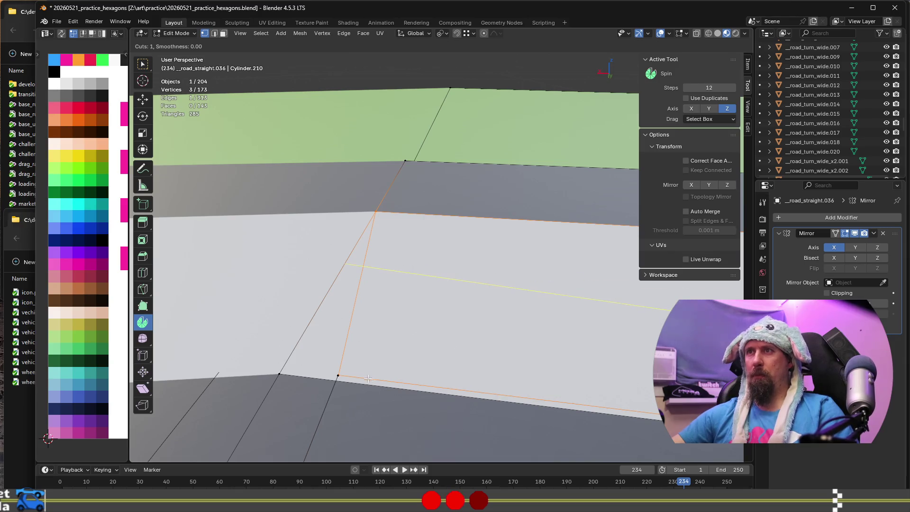
key(Escape)
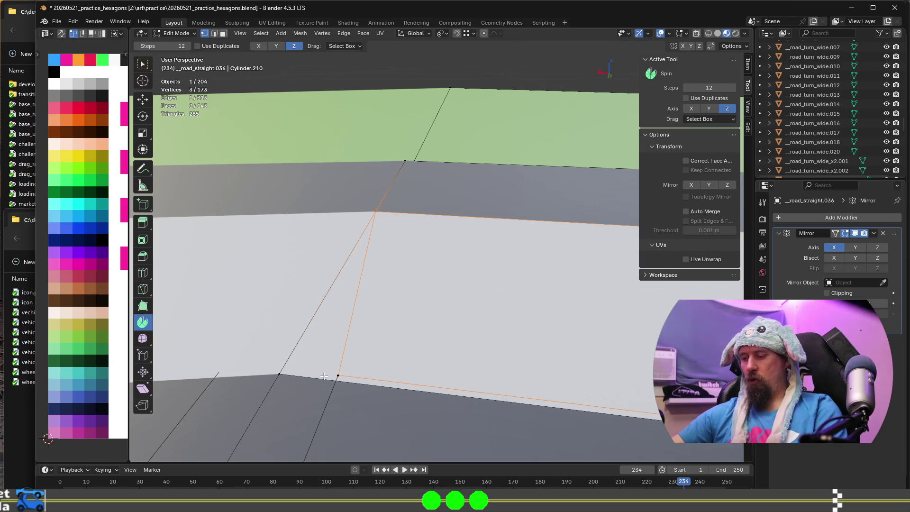
key(k)
click(326, 377)
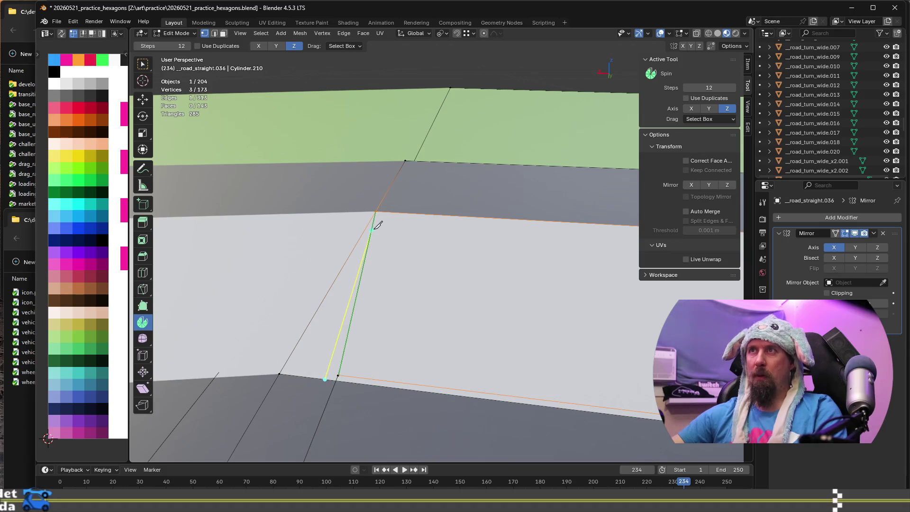
click(376, 212)
key(Return)
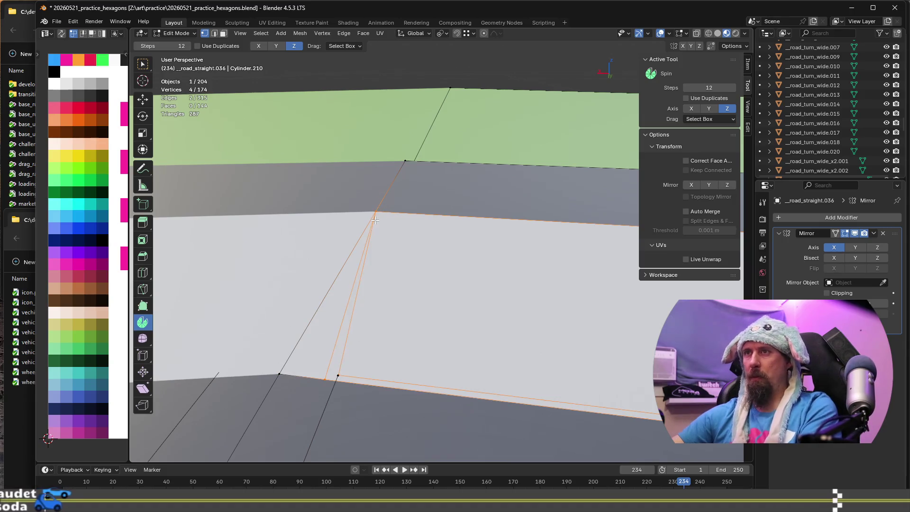
middle_drag(376, 213, 364, 412)
Merge both pairs of doubled vertices at the bottom of the cut at the last vertex
click(358, 412)
shift+click(381, 405)
middle_drag(381, 405, 387, 399)
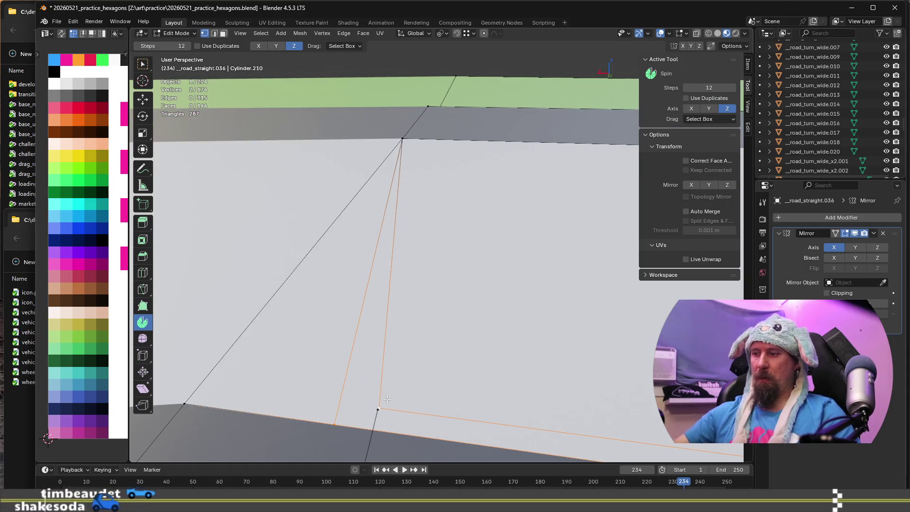
key(m)
click(387, 399)
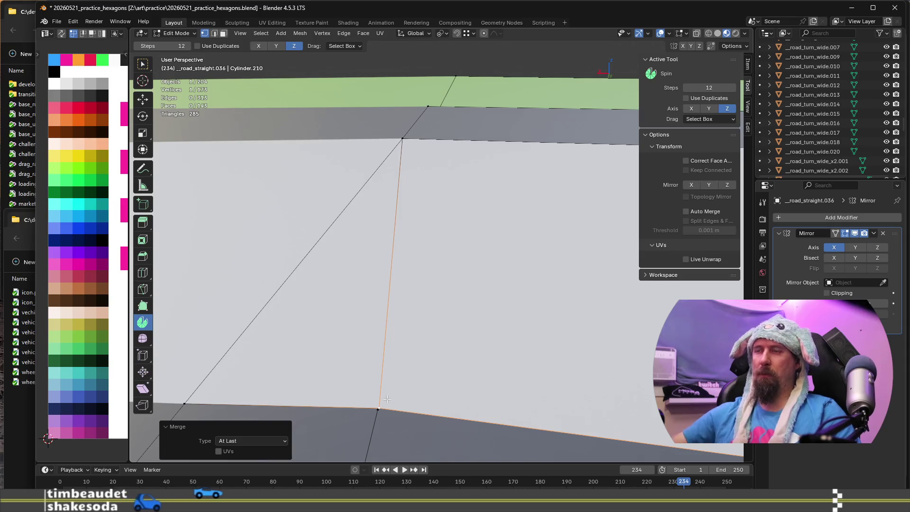
middle_drag(387, 399, 387, 403)
middle_drag(355, 418, 356, 400)
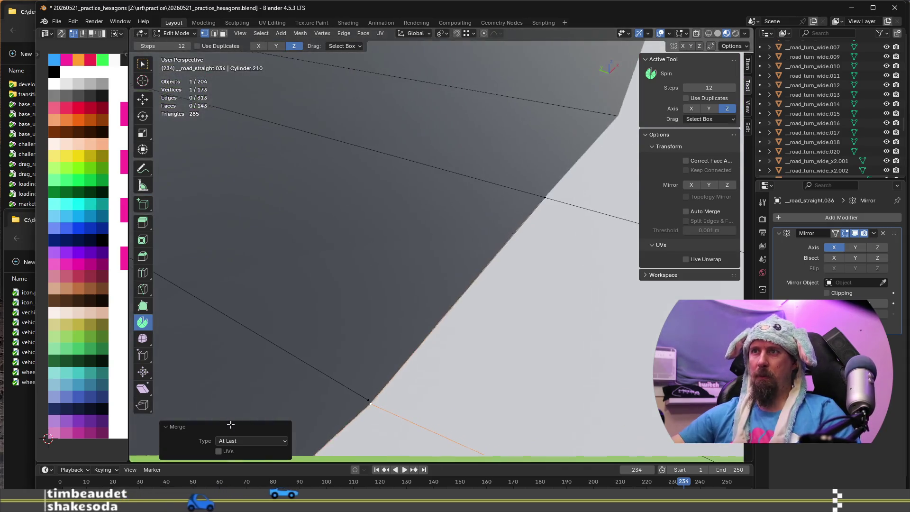
shift+click(363, 393)
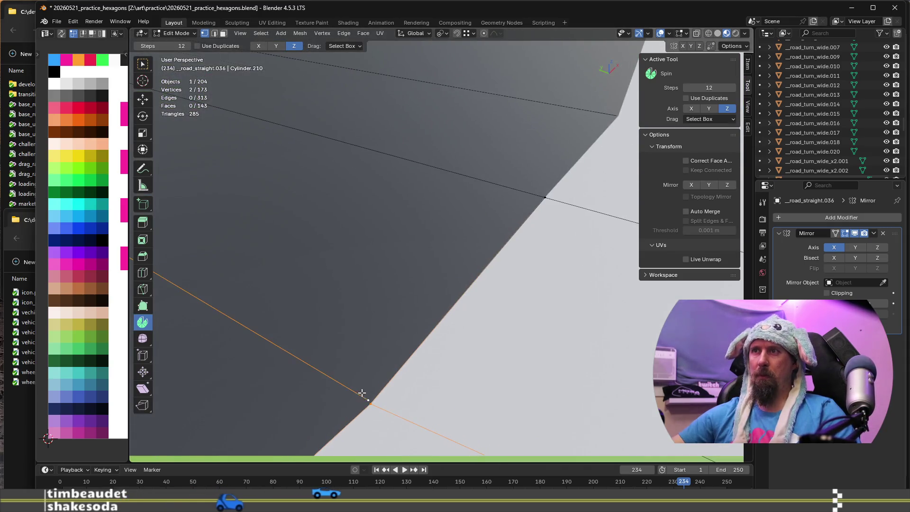
key(m)
click(353, 370)
mouse_move(345, 382)
middle_down()
mouse_move(325, 362)
mouse_move(494, 351)
mouse_move(446, 349)
mouse_move(454, 335)
middle_up()
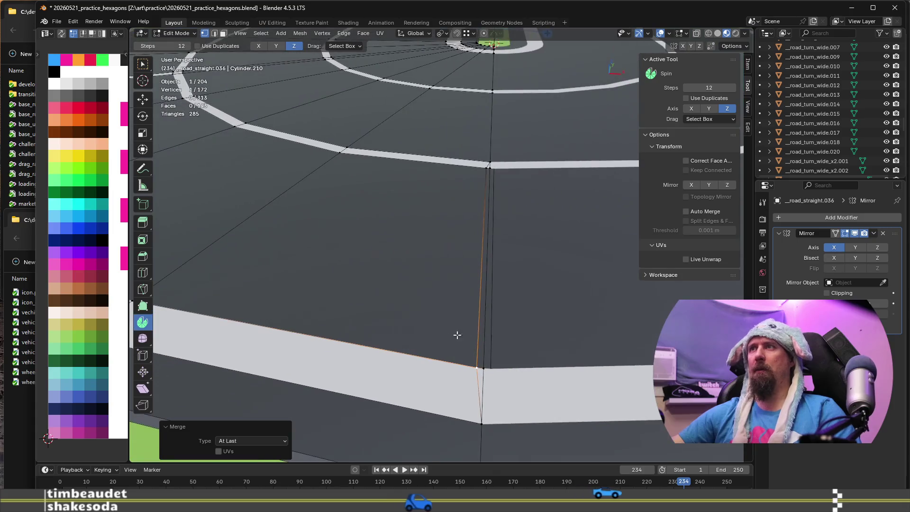
Delete the large road face beside the new edge
key(3)
click(484, 317)
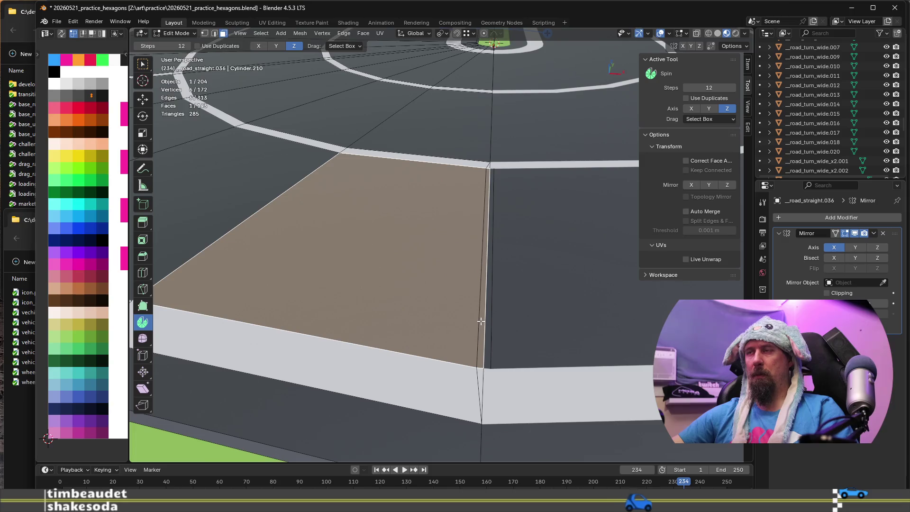
key(2)
click(482, 321)
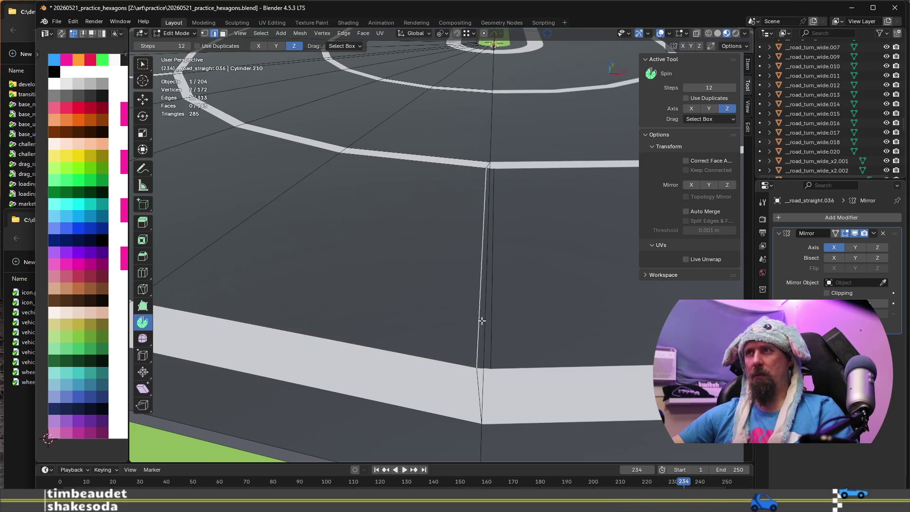
key(3)
click(483, 320)
scroll(483, 321, up, 2)
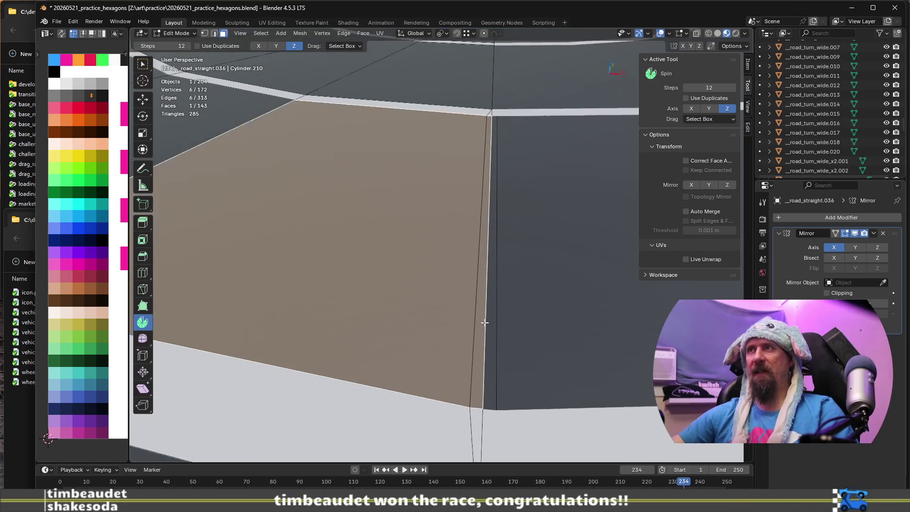
scroll(442, 316, down, 6)
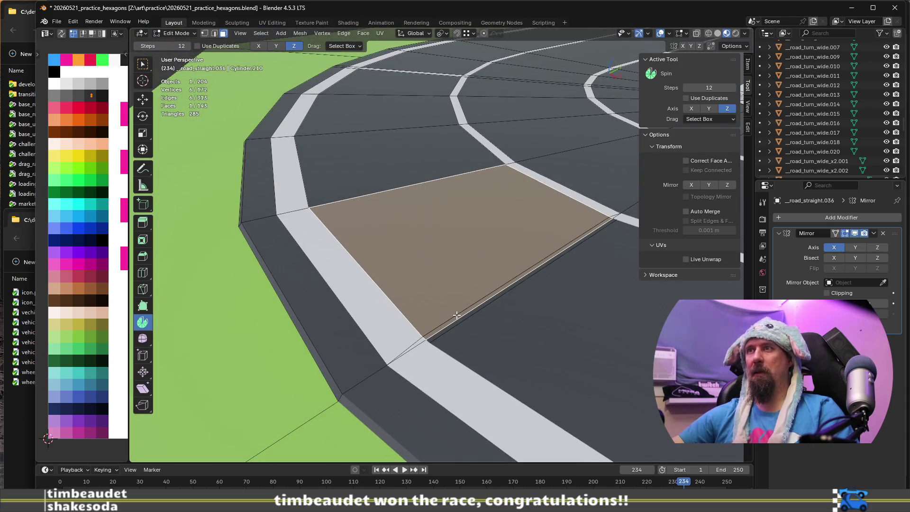
key(x)
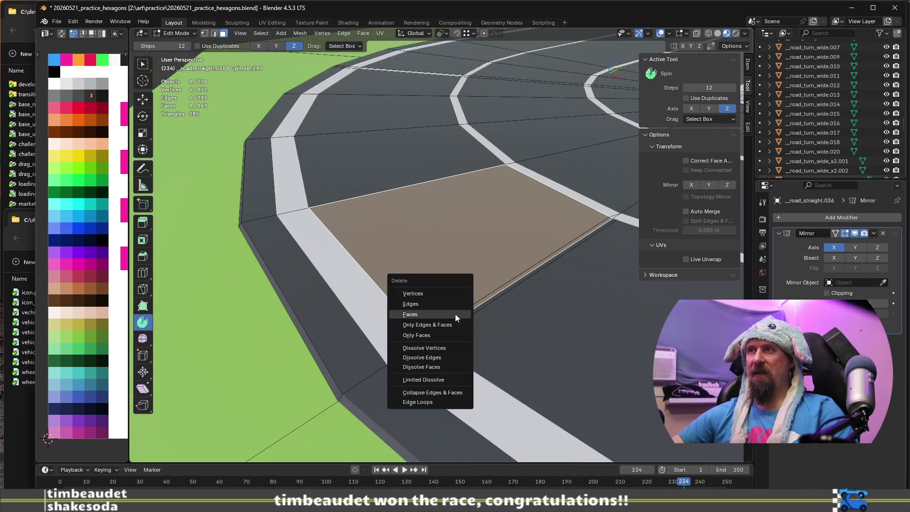
click(455, 314)
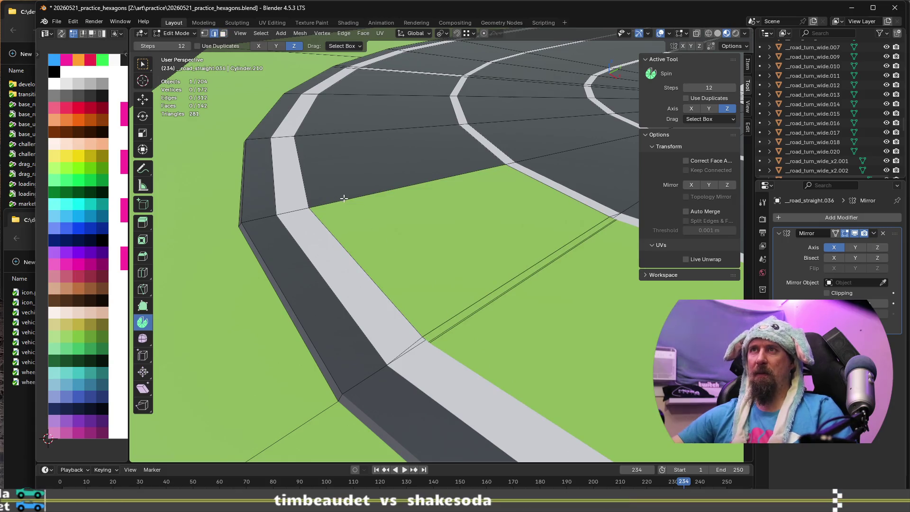
Fill the hole with new faces, colour the inner one dark asphalt, and return to Object Mode
key(f)
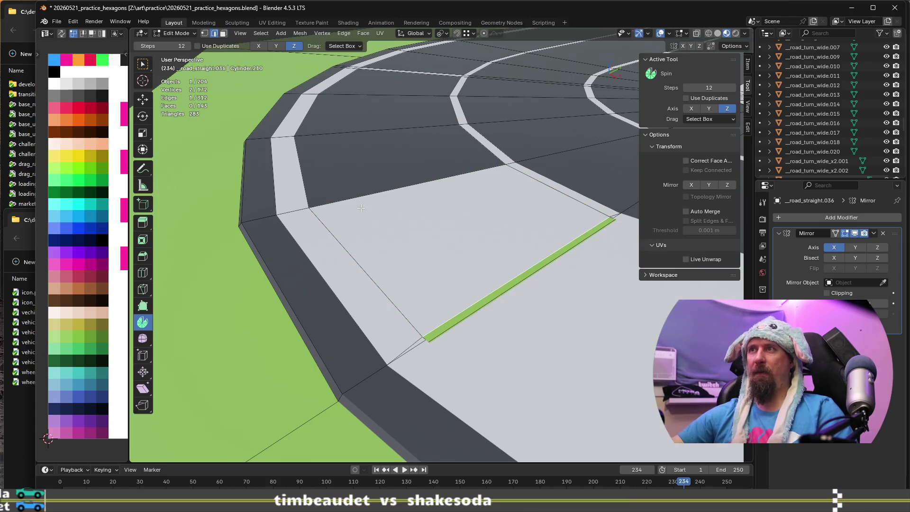
scroll(360, 207, up, 5)
key(f)
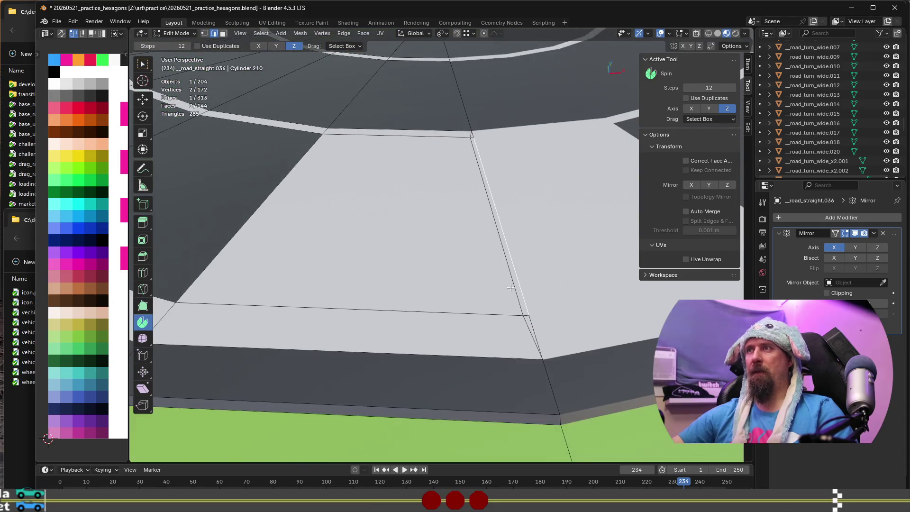
key(3)
click(383, 220)
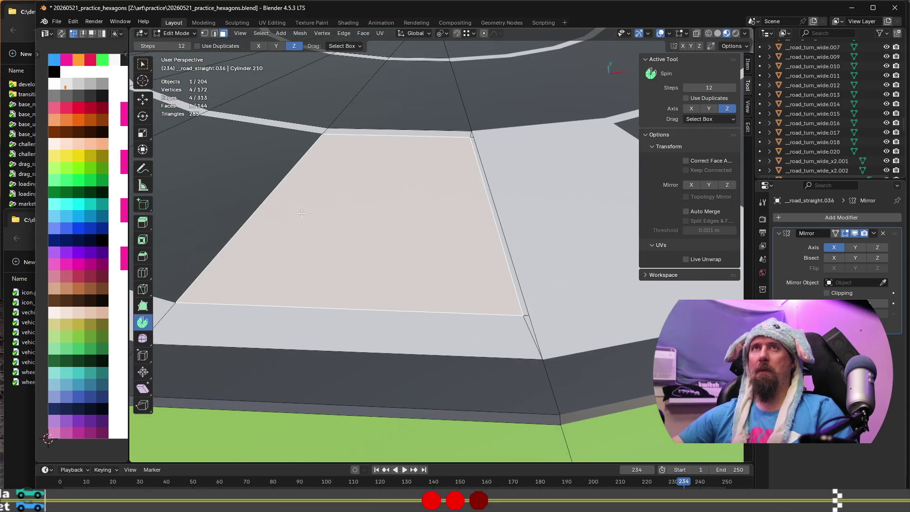
key(Tab)
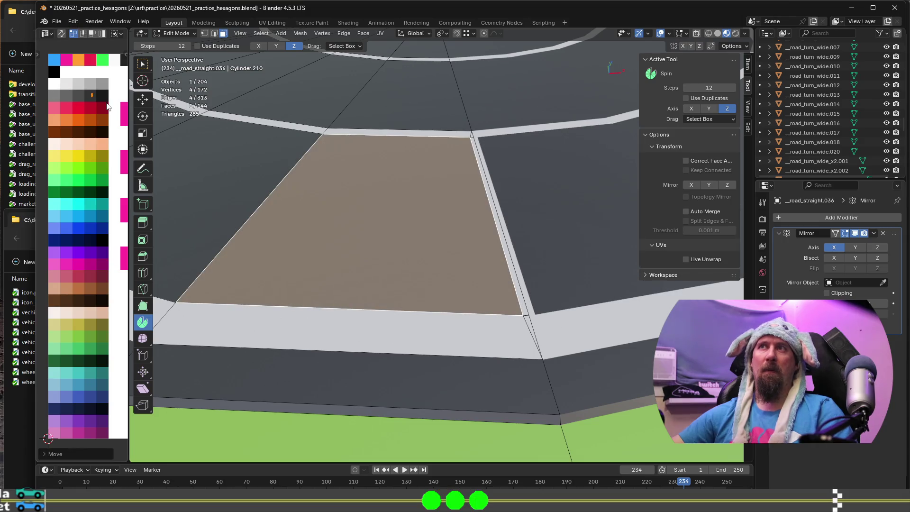
scroll(402, 208, down, 6)
scroll(404, 224, down, 3)
middle_drag(323, 178, 365, 293)
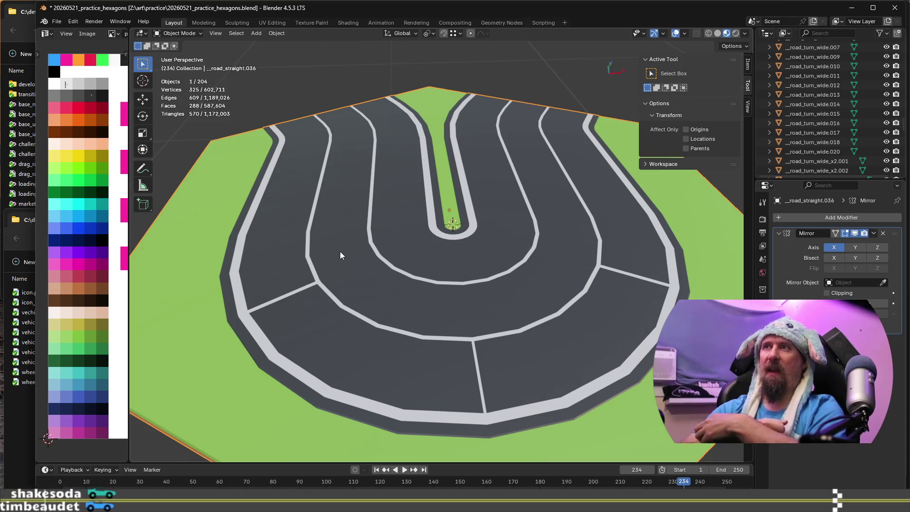
Colour the two straight strip faces and the curved strip faces white
mouse_move(340, 251)
middle_down()
mouse_move(301, 270)
mouse_move(385, 280)
mouse_move(356, 247)
mouse_move(373, 331)
middle_up()
key(Tab)
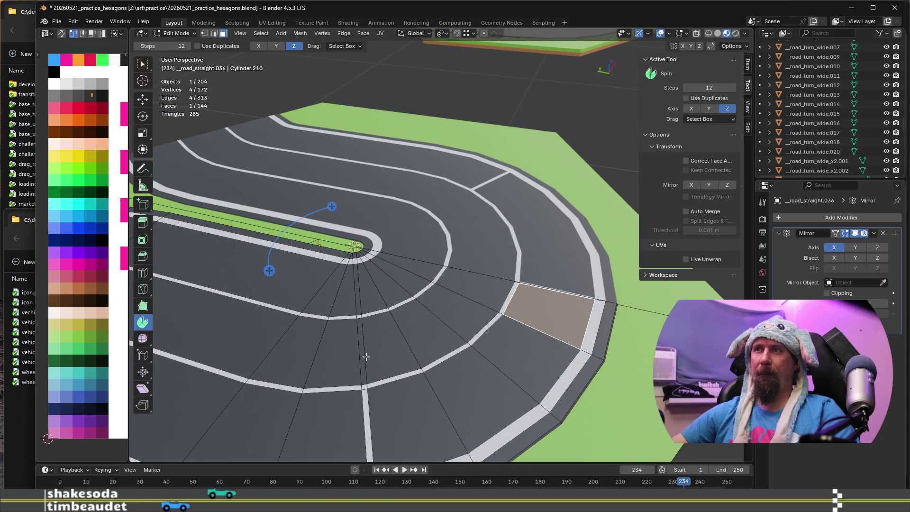
click(362, 356)
shift+click(356, 293)
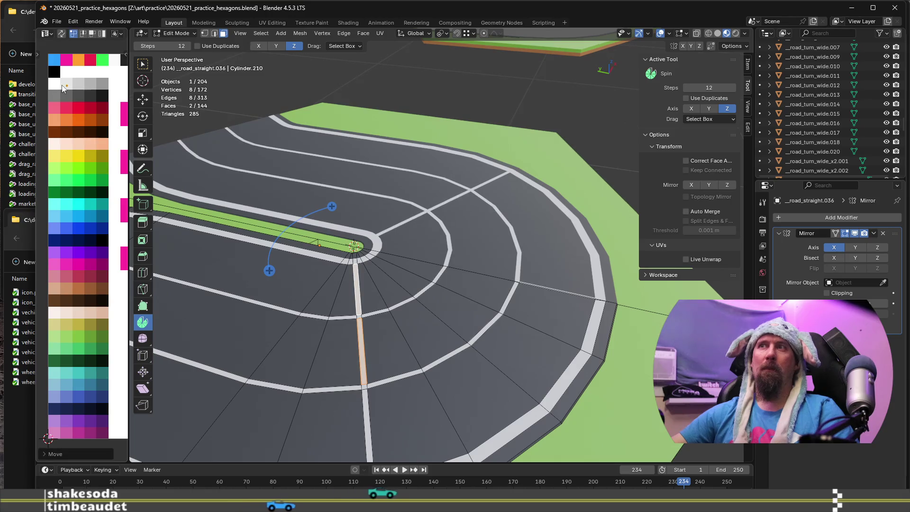
key(Tab)
key(Tab)
click(380, 311)
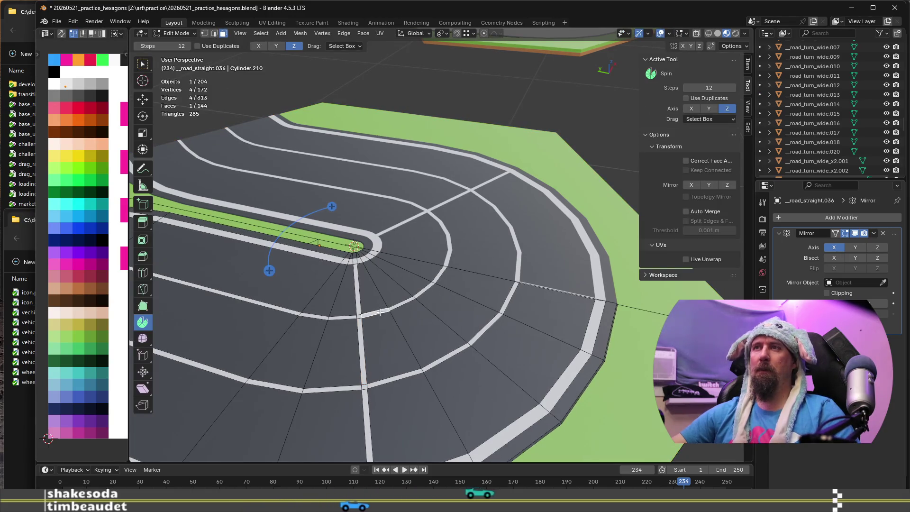
ctrl+shift+click(440, 271)
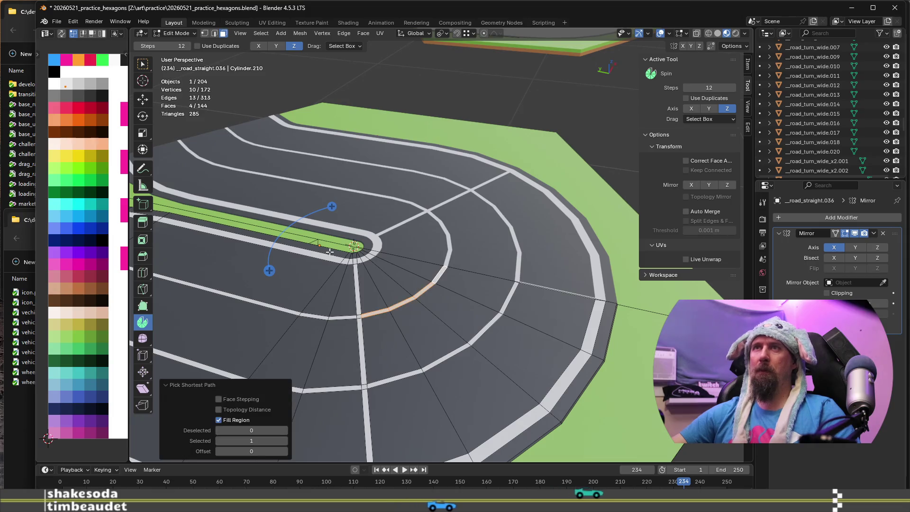
key(Tab)
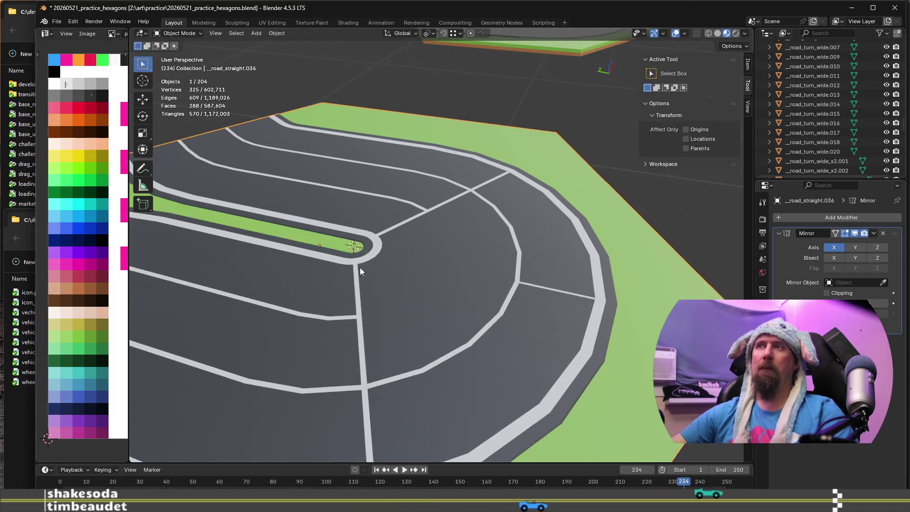
scroll(359, 267, down, 4)
scroll(322, 318, up, 5)
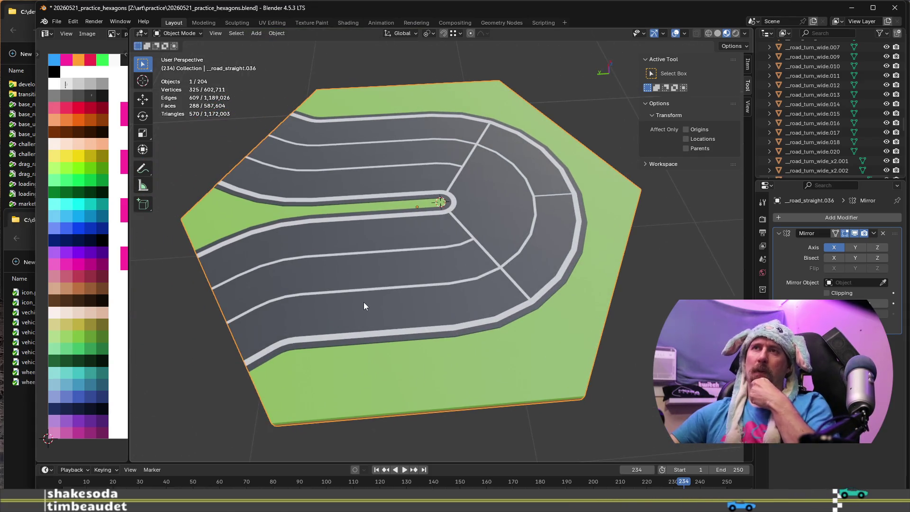
Inspect the hexagon tile from a few angles, then enter Edit Mode on the road piece
mouse_move(297, 265)
middle_down()
mouse_move(383, 263)
mouse_move(331, 220)
mouse_move(334, 241)
middle_up()
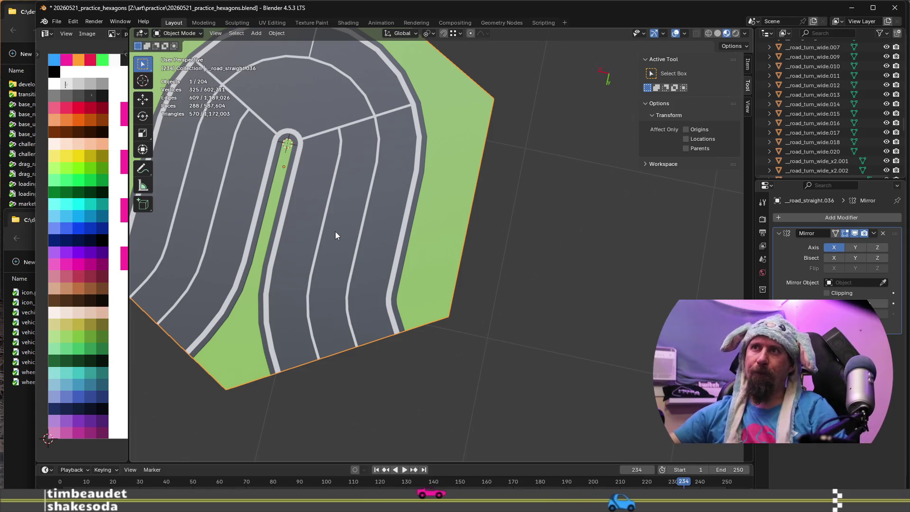
mouse_move(335, 231)
middle_down()
mouse_move(369, 270)
mouse_move(427, 241)
mouse_move(354, 228)
mouse_move(446, 209)
mouse_move(424, 266)
middle_up()
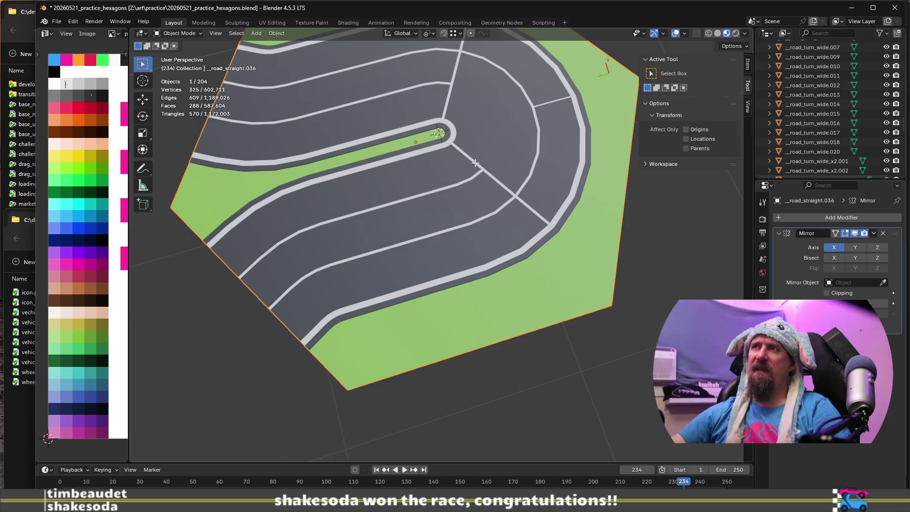
key(Tab)
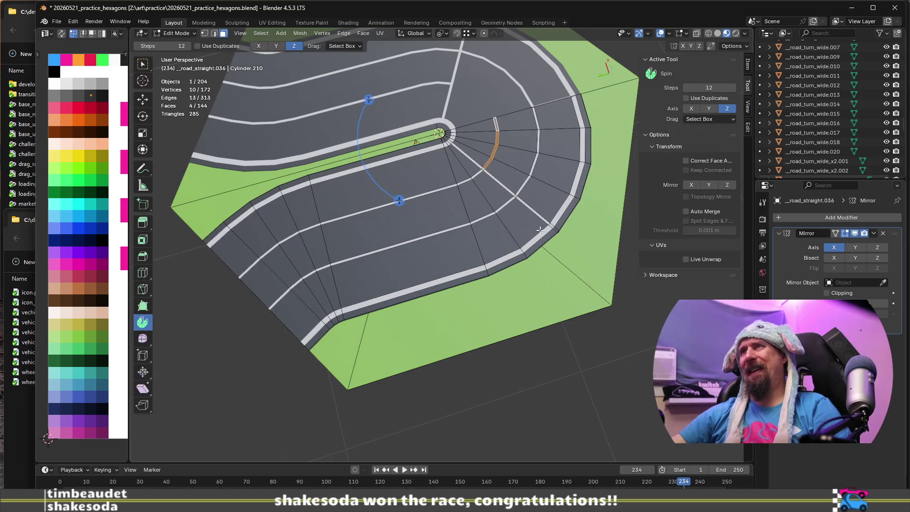
Select several curved stripe faces and duplicate them, constraining the copy's move to Y
scroll(482, 169, up, 4)
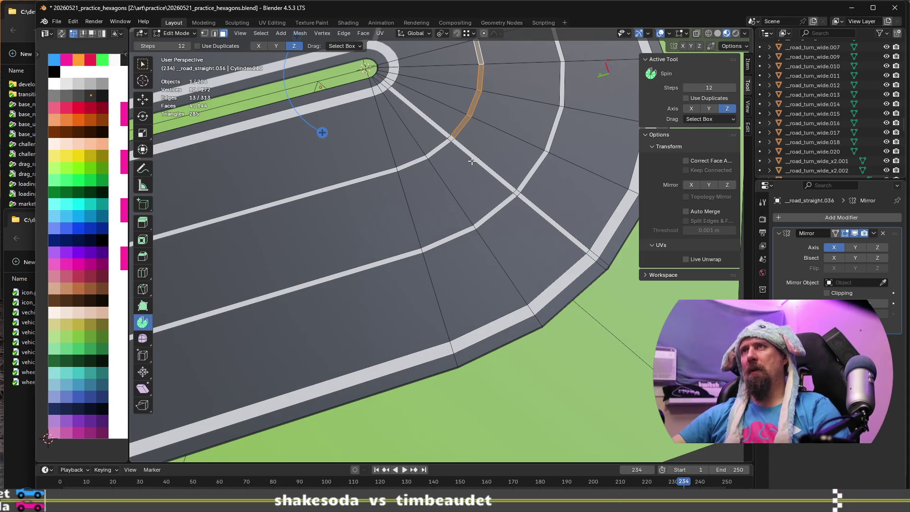
scroll(471, 162, down, 2)
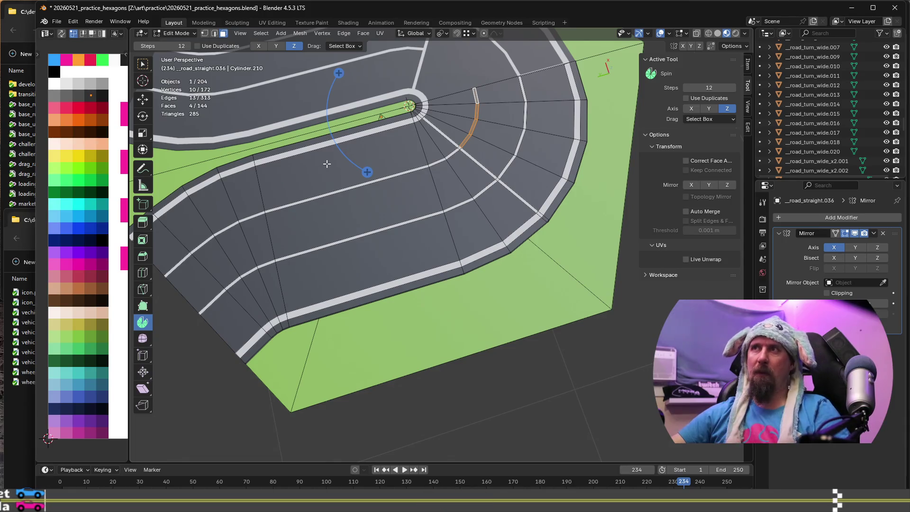
scroll(429, 129, up, 2)
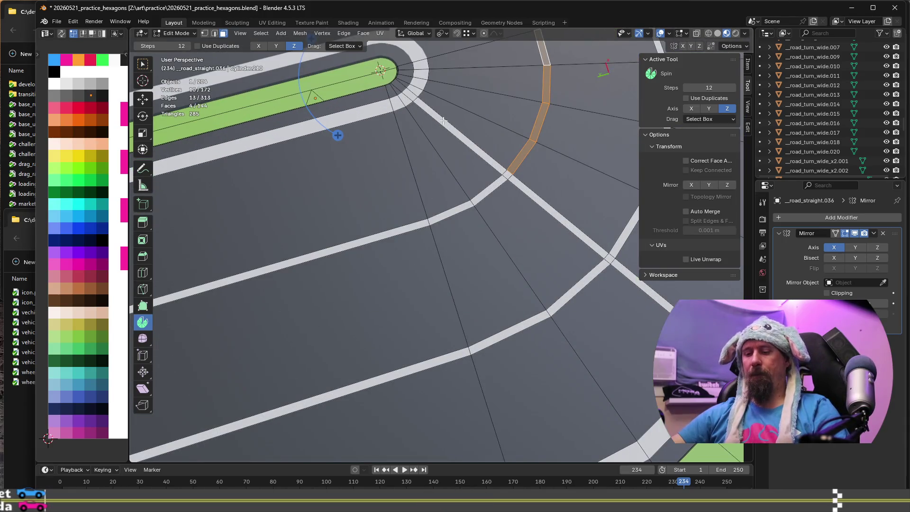
key(2)
click(475, 148)
key(3)
click(468, 142)
ctrl+click(506, 174)
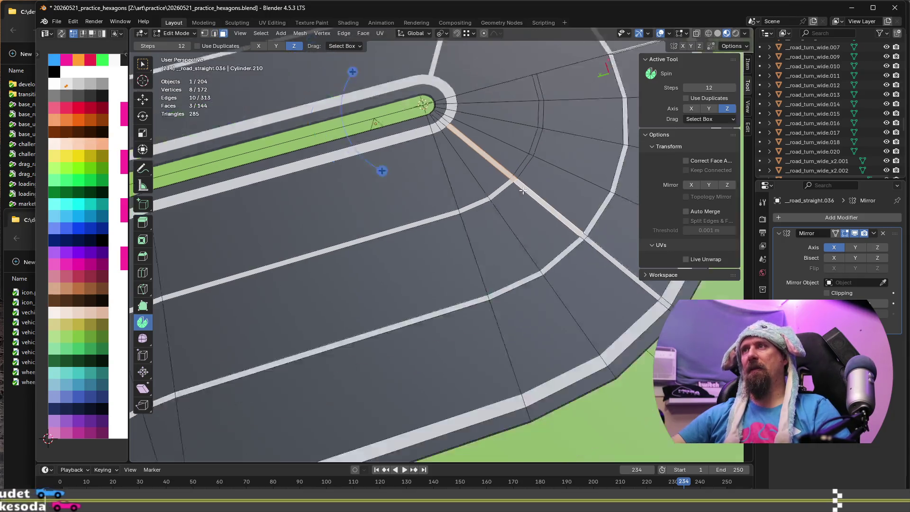
scroll(454, 233, down, 3)
key(e)
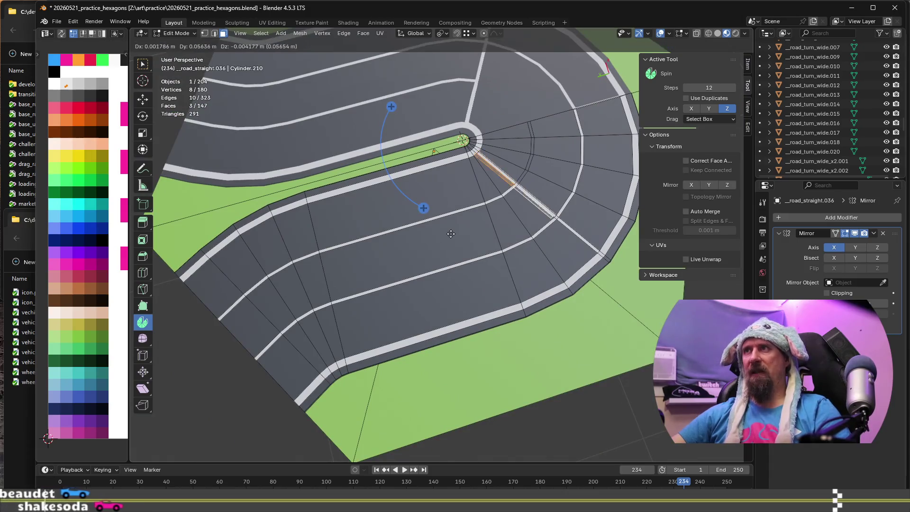
key(y)
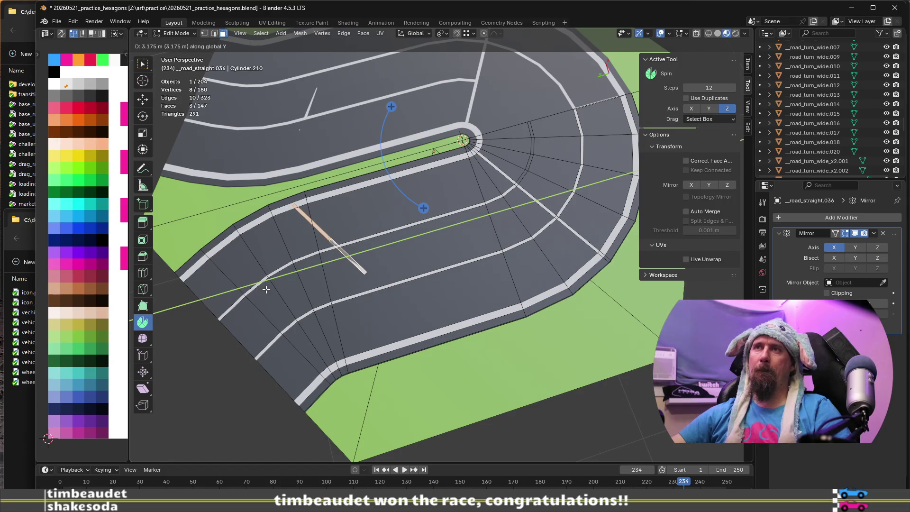
Place the copied stripe piece about 3.17 m along Y across the straight lanes
click(266, 289)
scroll(254, 301, up, 3)
mouse_move(305, 276)
middle_down()
mouse_move(367, 242)
mouse_move(361, 229)
middle_up()
scroll(388, 237, up, 4)
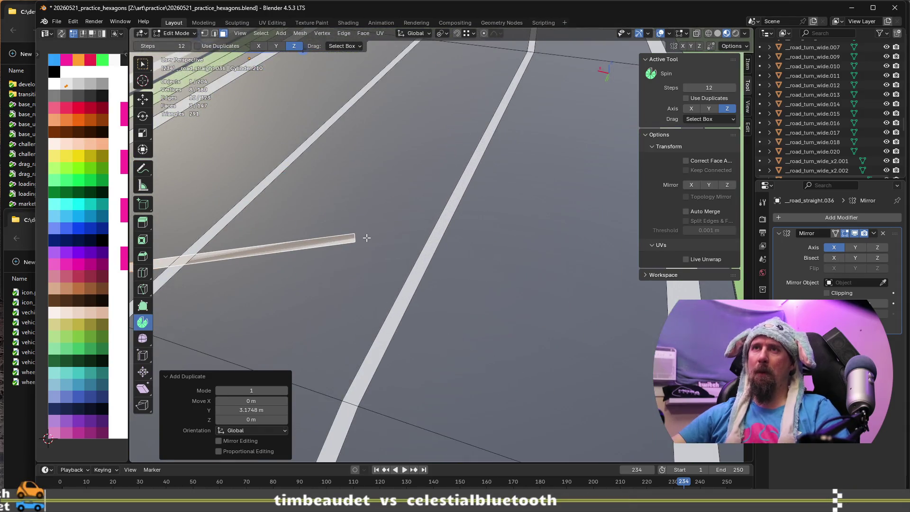
Edge-slide the copy's end edge so it tapers diagonally toward the lane line
key(1)
click(358, 241)
scroll(360, 244, down, 5)
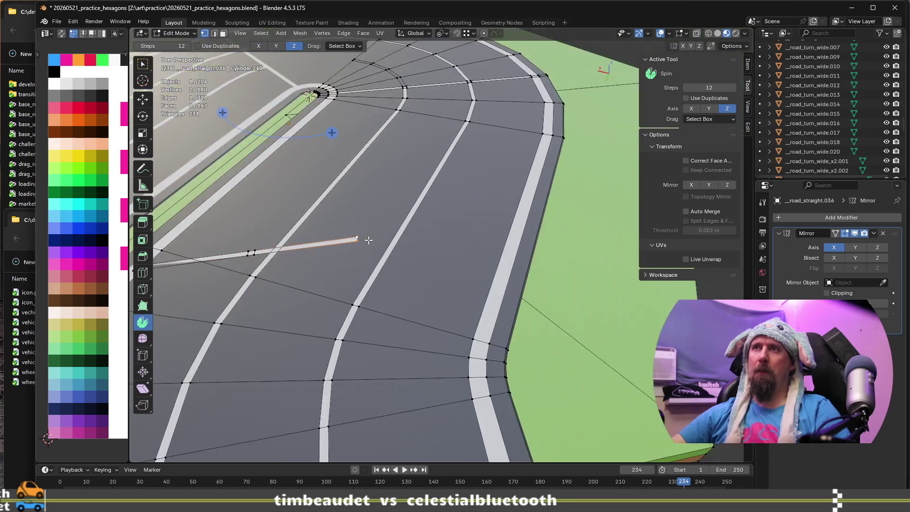
scroll(362, 249, up, 1)
key(g)
key(g)
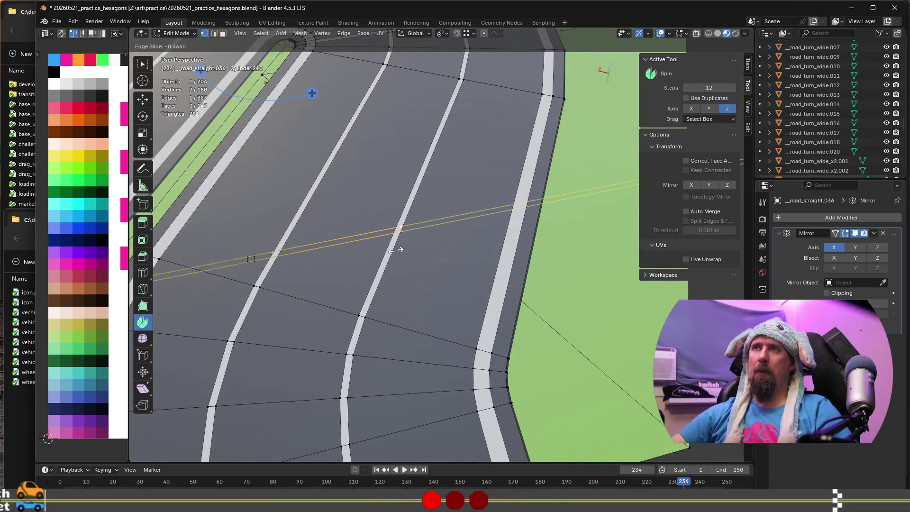
click(390, 249)
key(Tab)
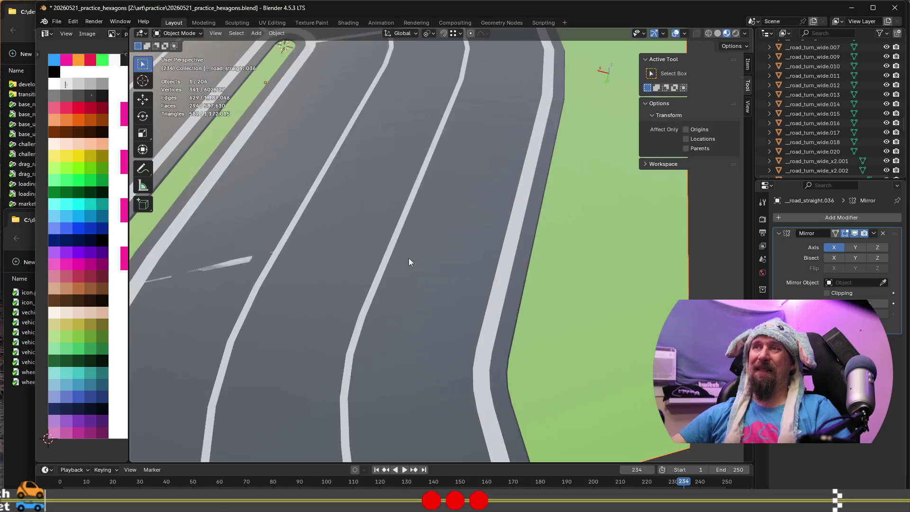
key(Tab)
mouse_move(406, 260)
middle_down()
mouse_move(383, 265)
mouse_move(319, 246)
mouse_move(470, 256)
mouse_move(406, 254)
mouse_move(409, 243)
mouse_move(477, 248)
mouse_move(355, 284)
mouse_move(315, 268)
mouse_move(325, 286)
mouse_move(308, 313)
mouse_move(365, 308)
middle_up()
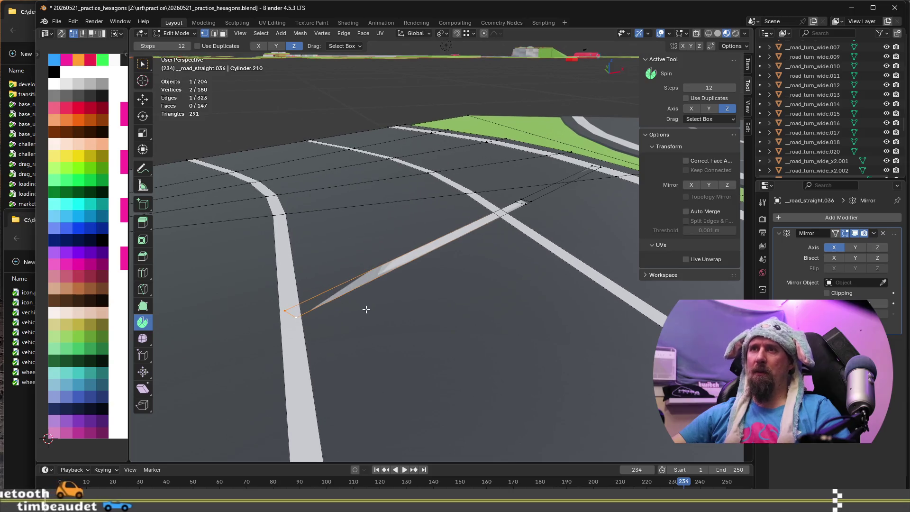
Enable Auto Merge with Split Edges & Faces and slide the stripe end onto the lane line
key(g)
key(g)
click(334, 312)
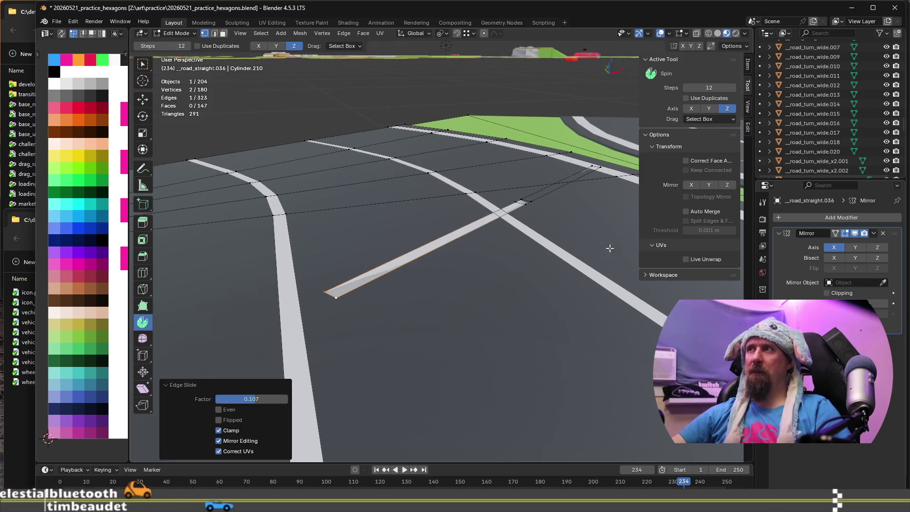
click(686, 211)
click(685, 220)
scroll(379, 298, up, 3)
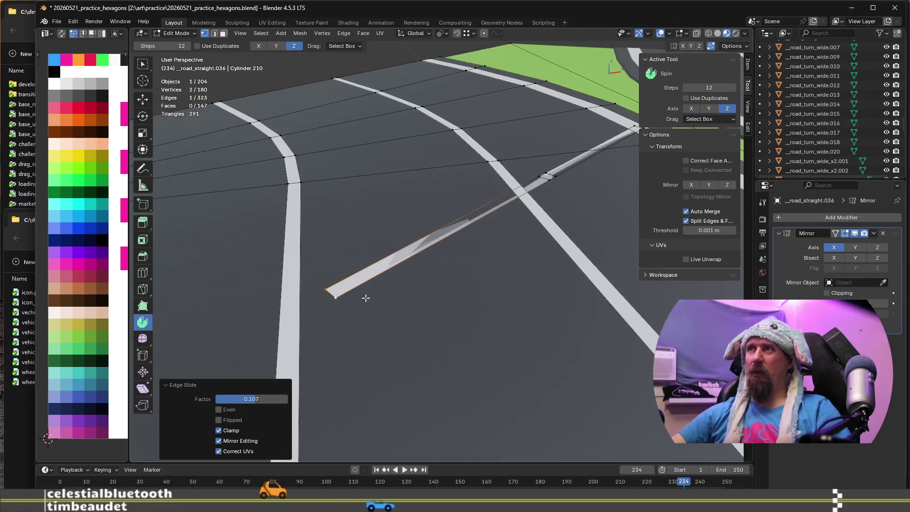
key(g)
key(g)
click(349, 300)
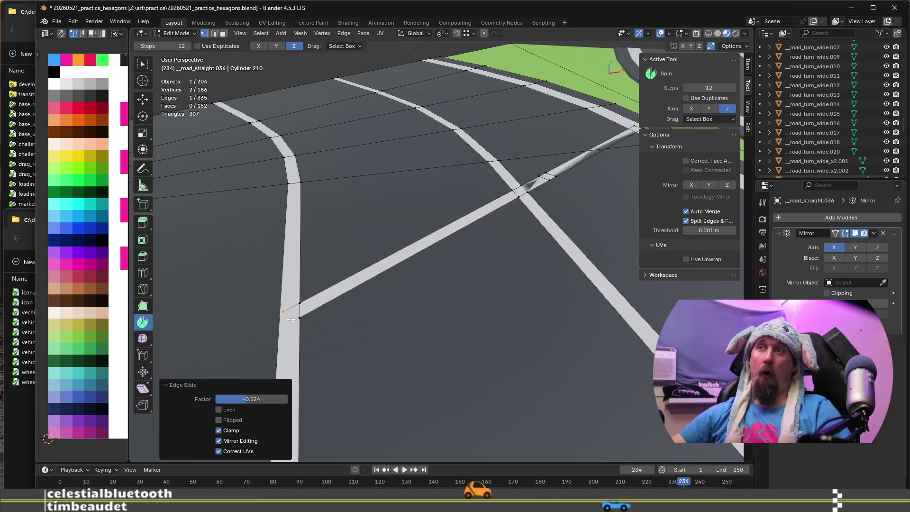
Dissolve the leftover corner vertex at the stripe corner, after undoing a plain deletion
click(290, 320)
shift+click(292, 321)
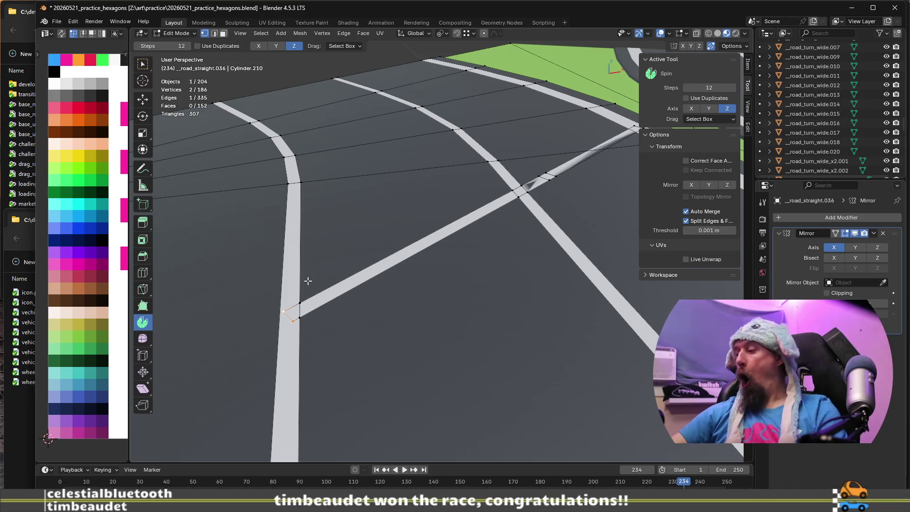
key(x)
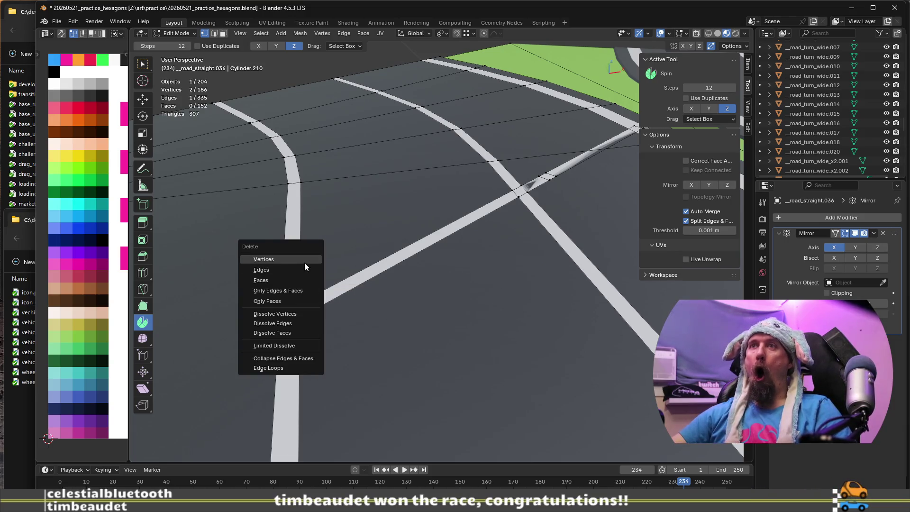
click(304, 260)
key(ctrl+z)
scroll(331, 307, up, 3)
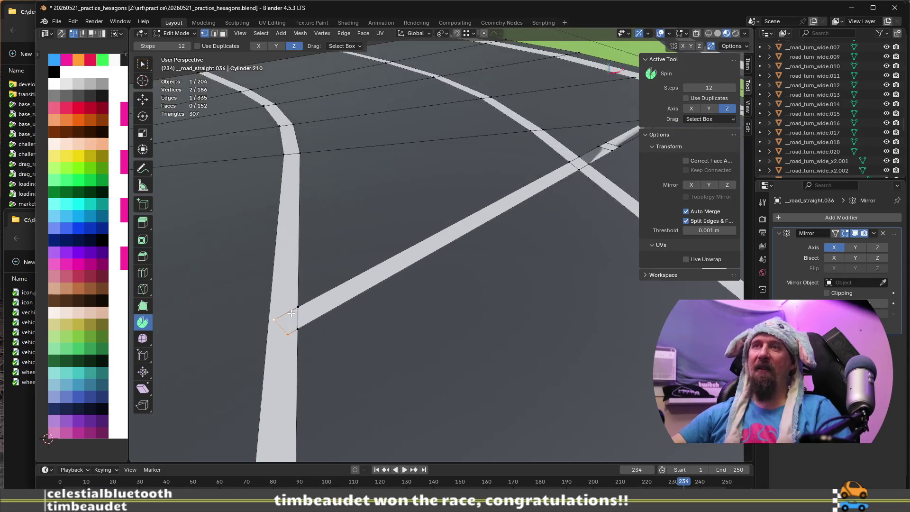
middle_drag(332, 308, 304, 330)
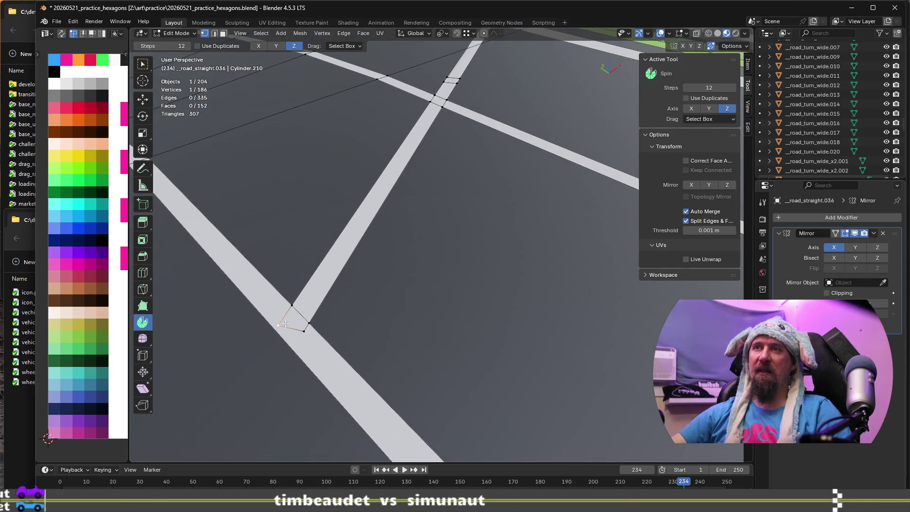
key(ctrl+x)
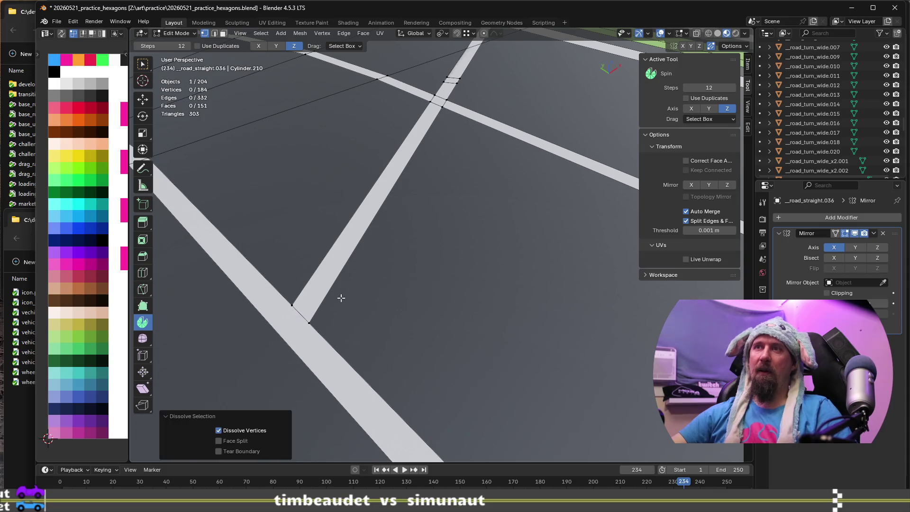
scroll(341, 298, down, 4)
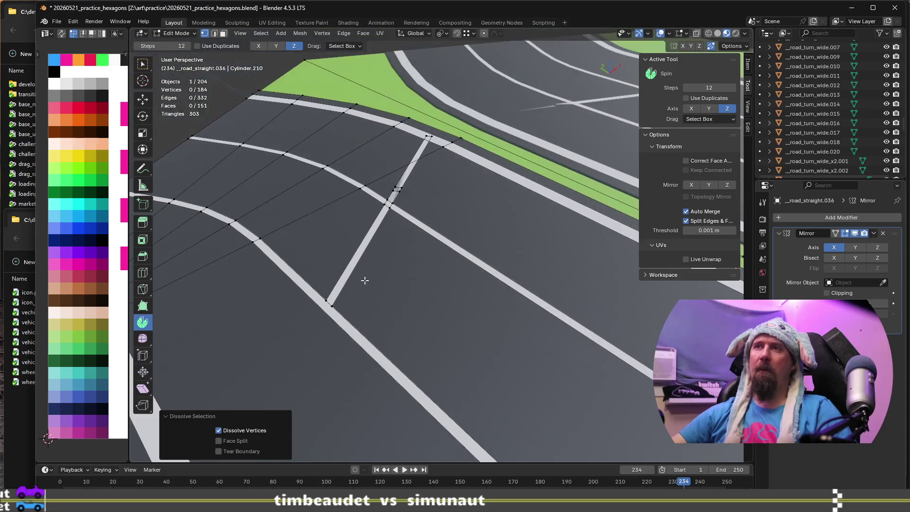
scroll(374, 297, up, 2)
Dissolve the three stray vertices along the copied stripe
mouse_move(392, 304)
middle_down()
mouse_move(339, 315)
mouse_move(369, 289)
mouse_move(355, 293)
middle_up()
click(401, 260)
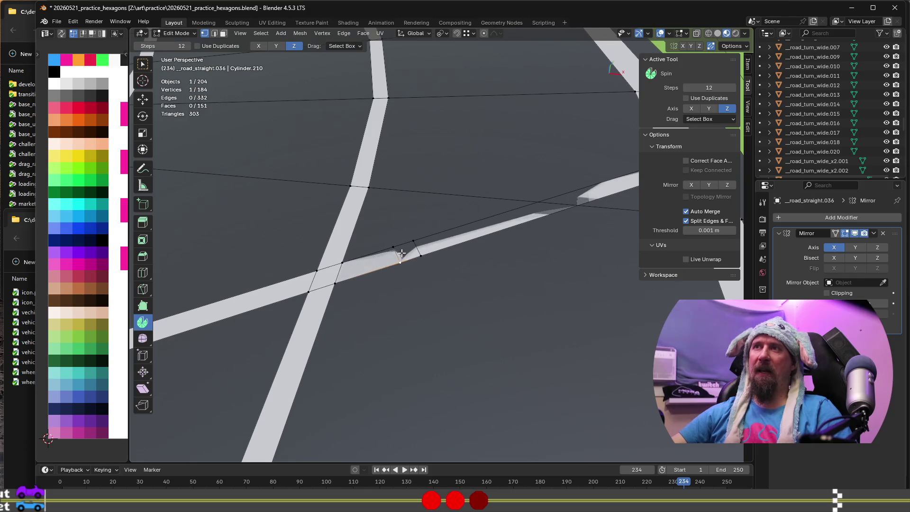
key(ctrl+x)
click(398, 247)
key(ctrl+x)
click(414, 247)
key(ctrl+x)
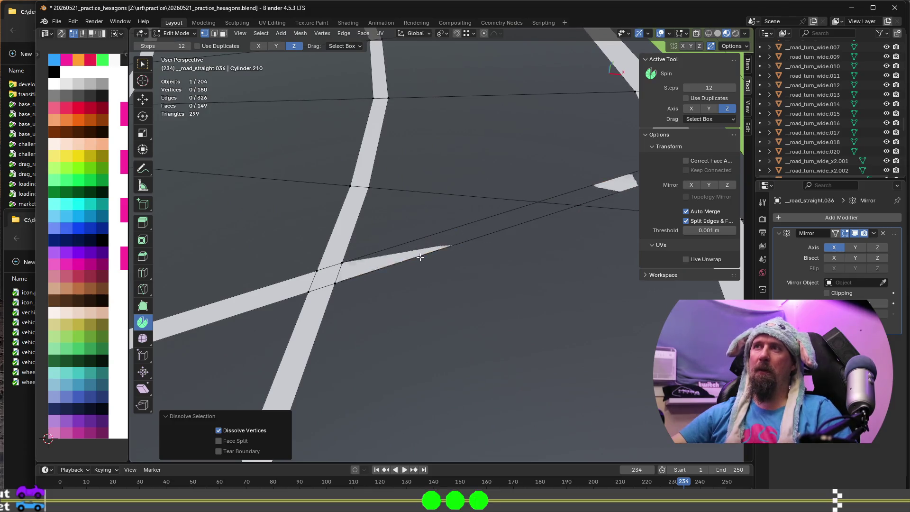
mouse_move(420, 257)
middle_down()
mouse_move(450, 257)
mouse_move(315, 305)
mouse_move(398, 251)
mouse_move(448, 259)
middle_up()
drag(448, 259, 440, 240)
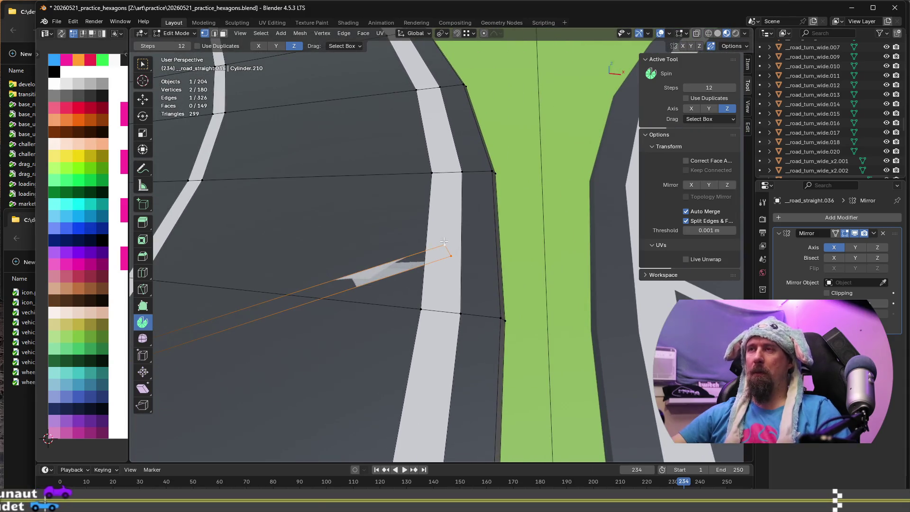
Extend the lane stripe with a new strip from its end edge, abandoning the follow-up slides
key(g)
key(g)
click(413, 253)
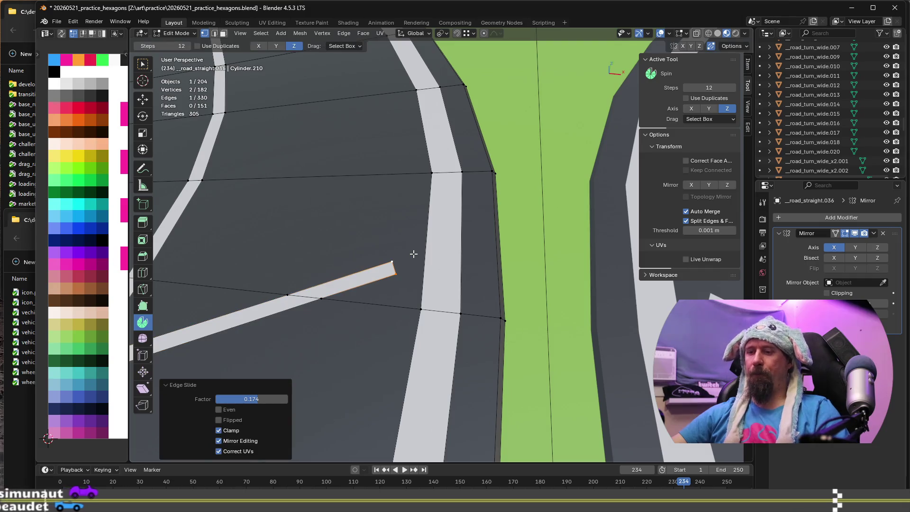
key(g)
key(g)
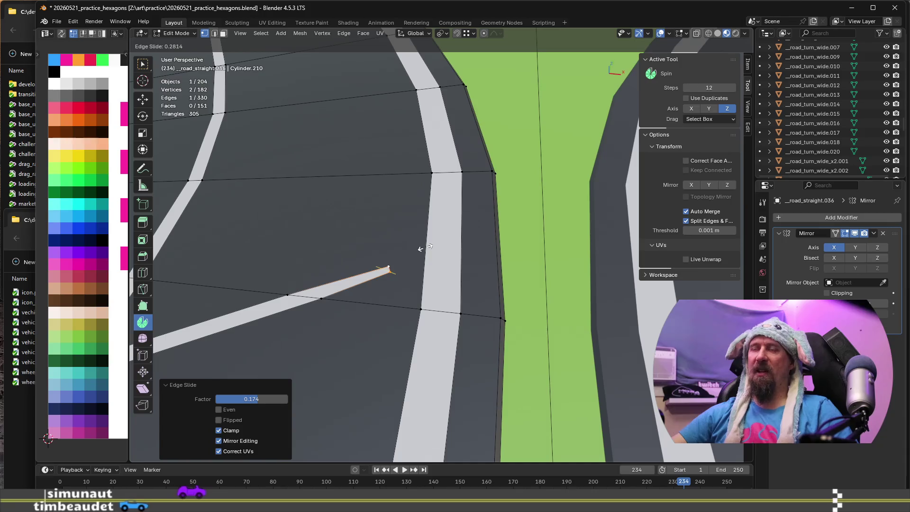
key(Escape)
mouse_move(413, 260)
middle_down()
mouse_move(366, 290)
mouse_move(313, 269)
mouse_move(420, 264)
mouse_move(392, 251)
middle_up()
key(g)
key(g)
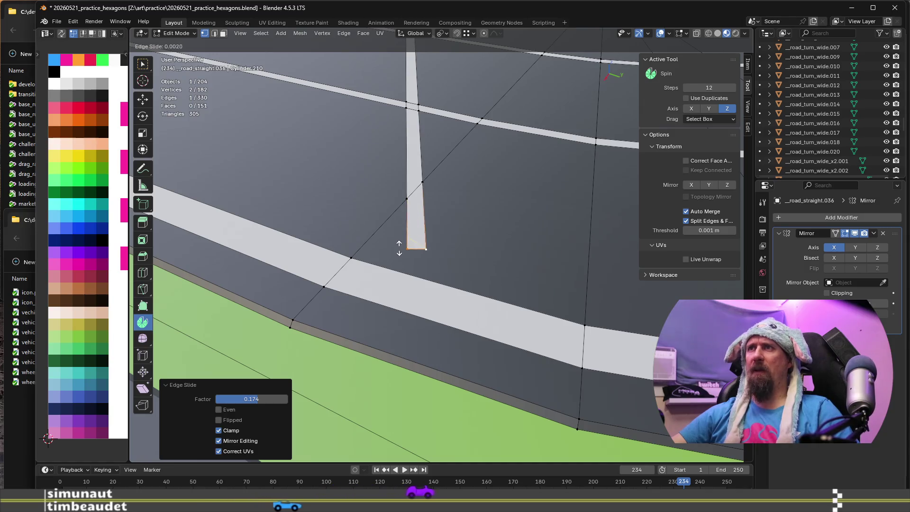
right_click(424, 248)
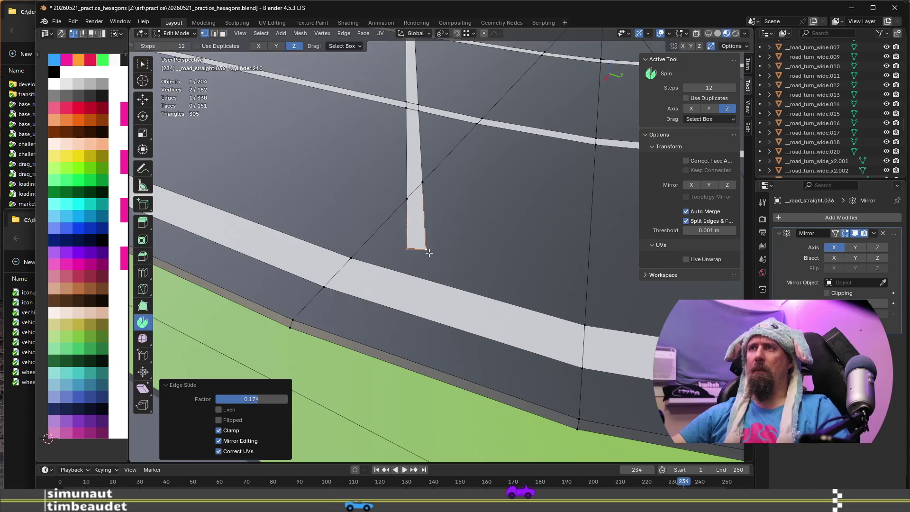
Slide the stripe's corner vertex past the edge limits into its new position
click(426, 248)
key(g)
key(g)
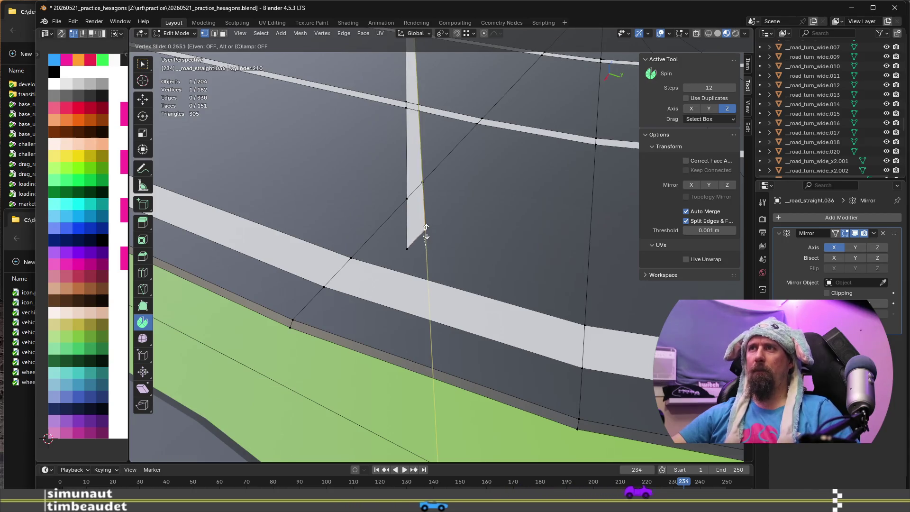
click(436, 279)
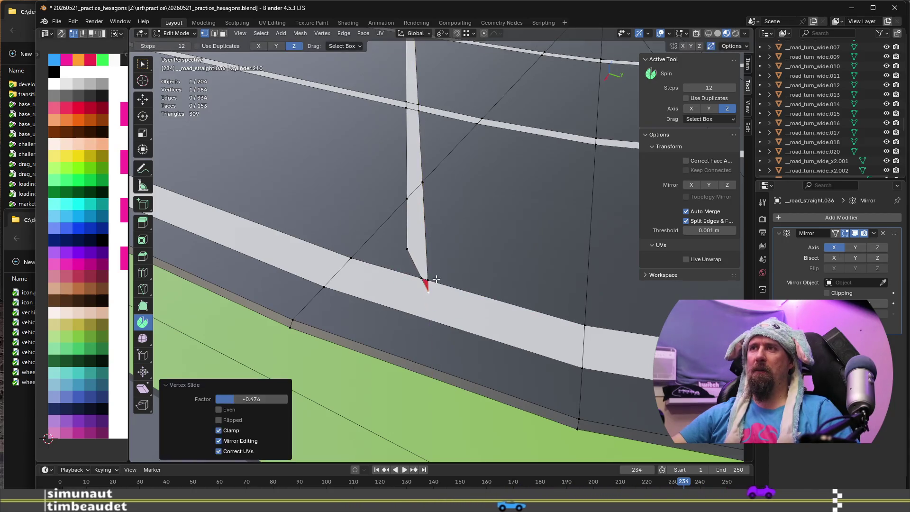
key(g)
key(g)
key(c)
click(413, 277)
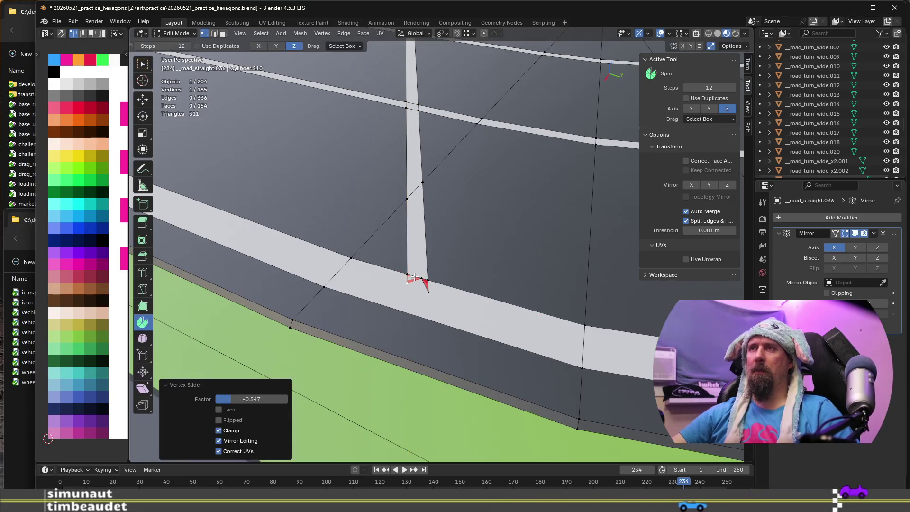
Dissolve the corner vertex and the thin sliver triangle, then check the road from above
scroll(417, 277, up, 3)
key(ctrl+x)
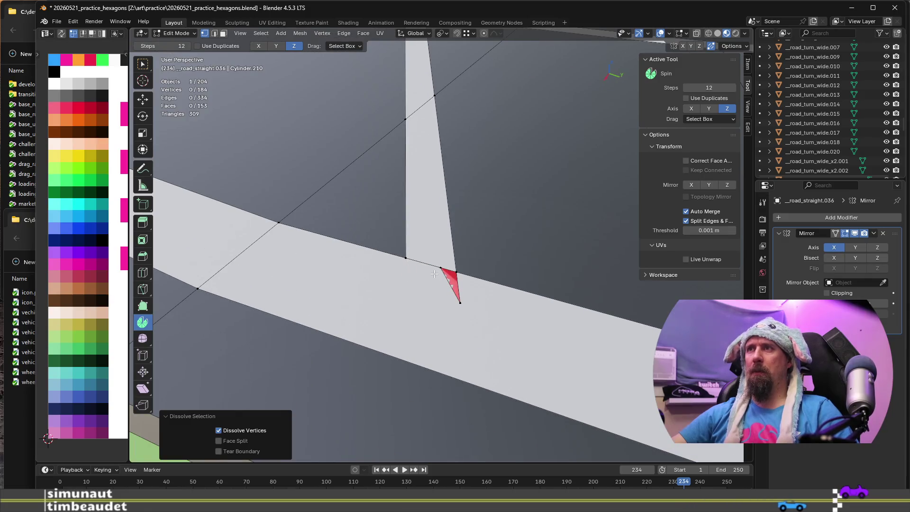
key(ctrl+x)
scroll(370, 248, down, 3)
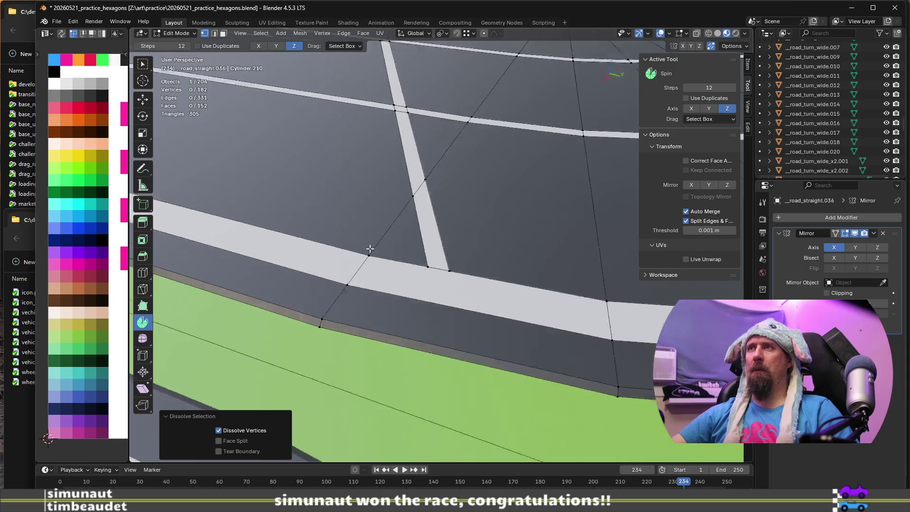
mouse_move(369, 248)
middle_down()
mouse_move(375, 266)
mouse_move(345, 250)
mouse_move(450, 331)
mouse_move(421, 329)
mouse_move(422, 295)
middle_up()
mouse_move(309, 268)
middle_down()
mouse_move(391, 299)
mouse_move(483, 291)
mouse_move(388, 347)
mouse_move(422, 318)
mouse_move(439, 318)
middle_up()
Uncheck Auto Merge in the sidebar Tool options while editing the road mesh
key(Tab)
scroll(479, 297, down, 4)
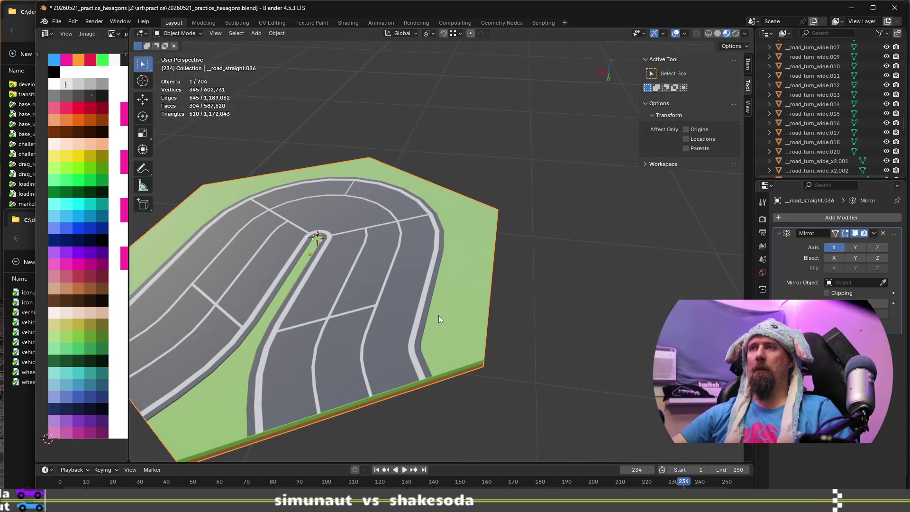
click(748, 108)
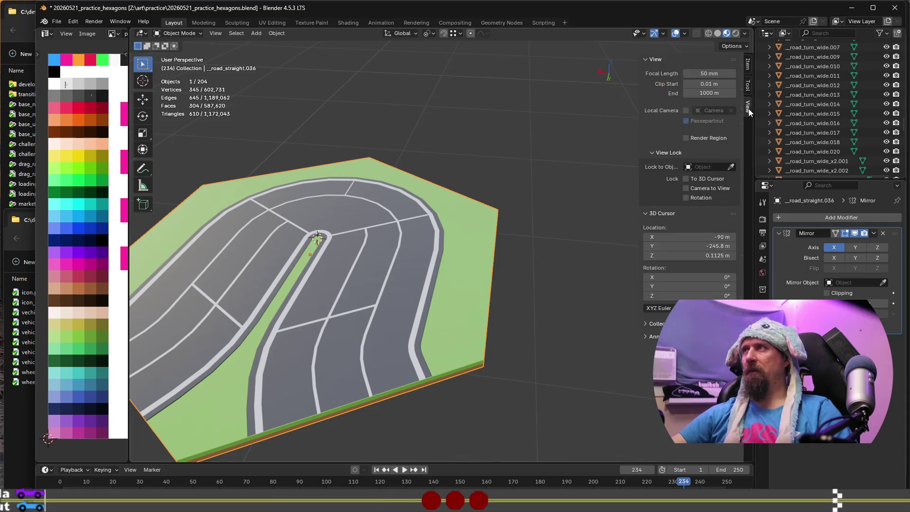
click(747, 85)
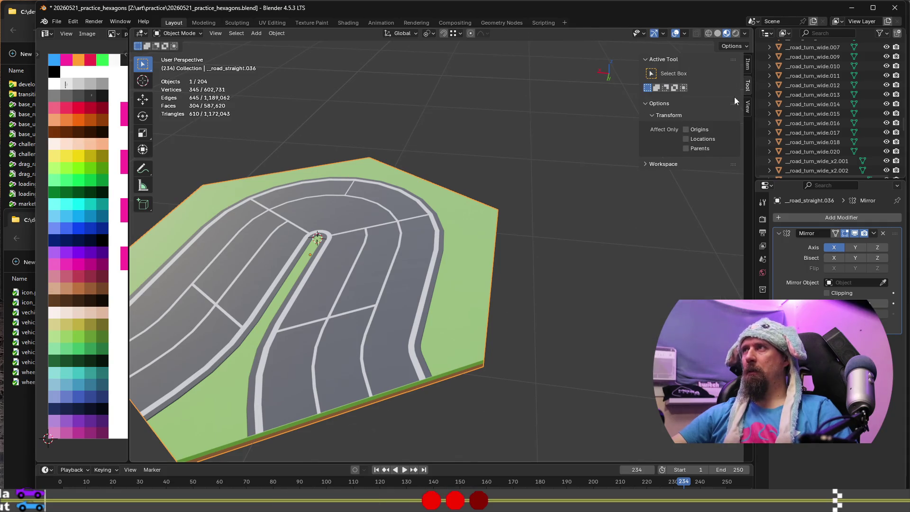
key(Tab)
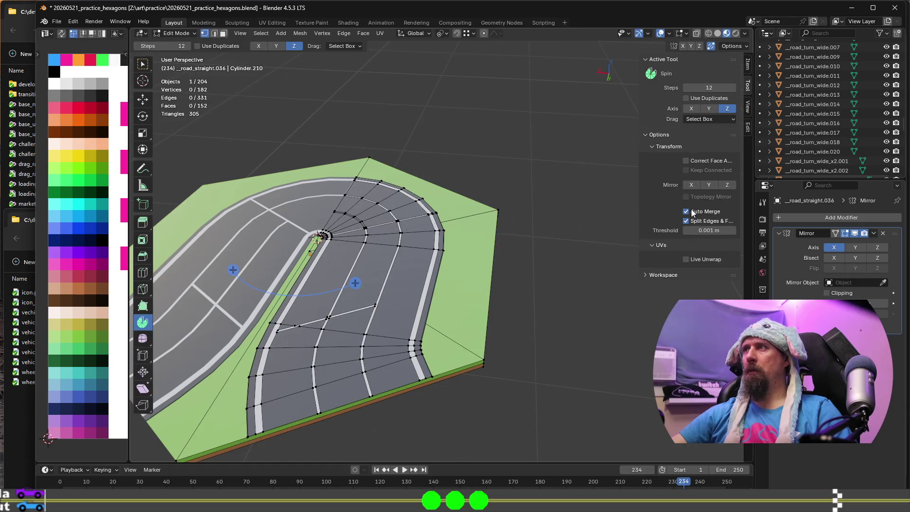
click(689, 213)
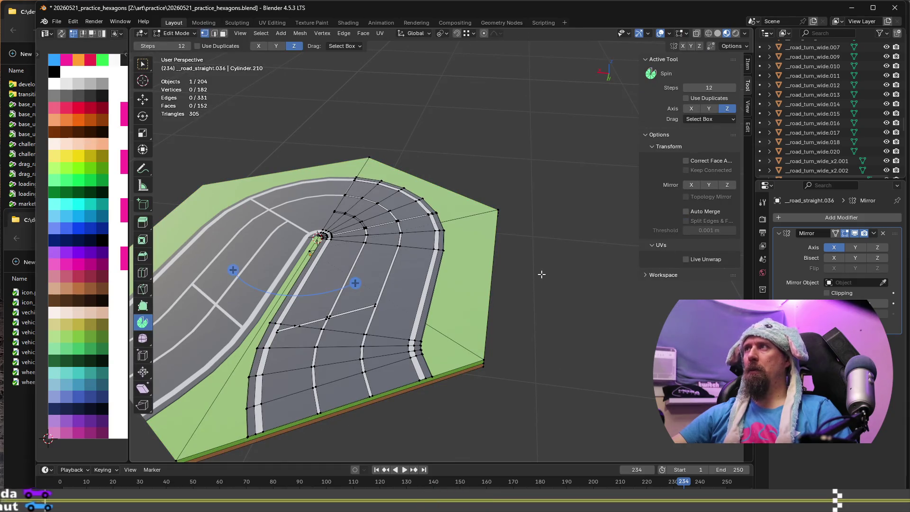
Inspect the tile from a more top-down view in Object Mode, then resume editing
key(Tab)
mouse_move(439, 299)
middle_down()
mouse_move(528, 366)
mouse_move(507, 368)
mouse_move(416, 225)
mouse_move(405, 317)
middle_up()
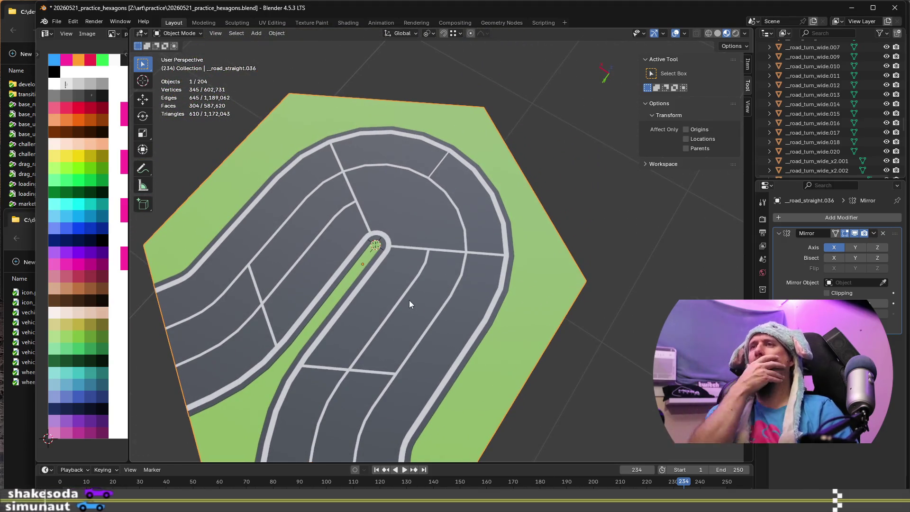
key(Tab)
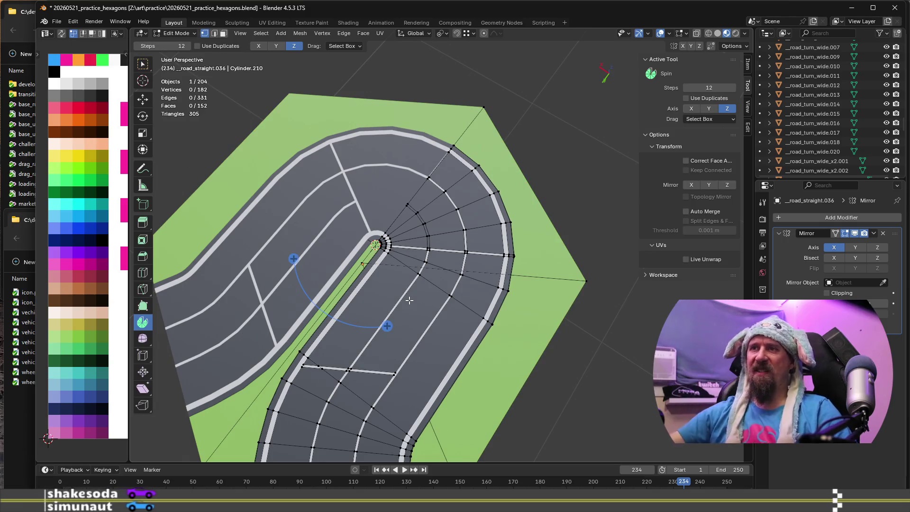
scroll(398, 374, up, 4)
Try a loop cut across the road near its curved end, then cancel it
mouse_move(396, 382)
middle_down()
mouse_move(412, 333)
mouse_move(390, 295)
middle_up()
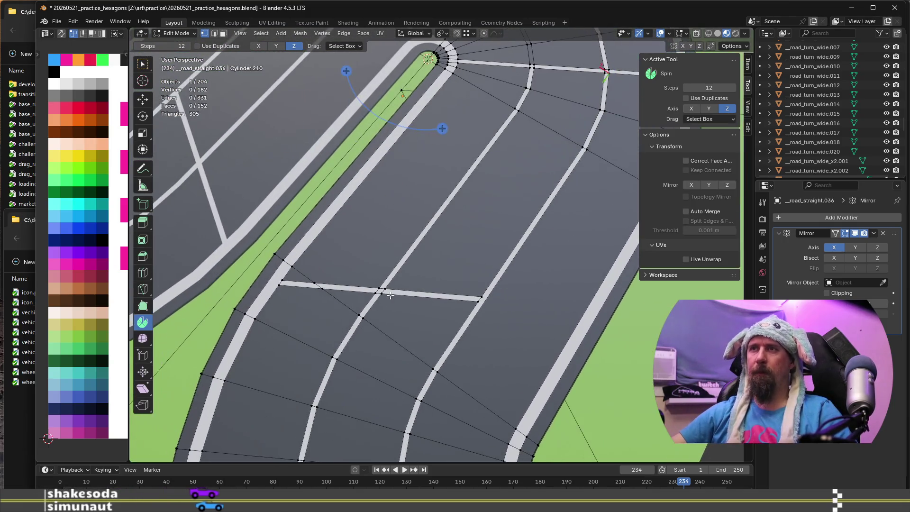
scroll(295, 300, up, 4)
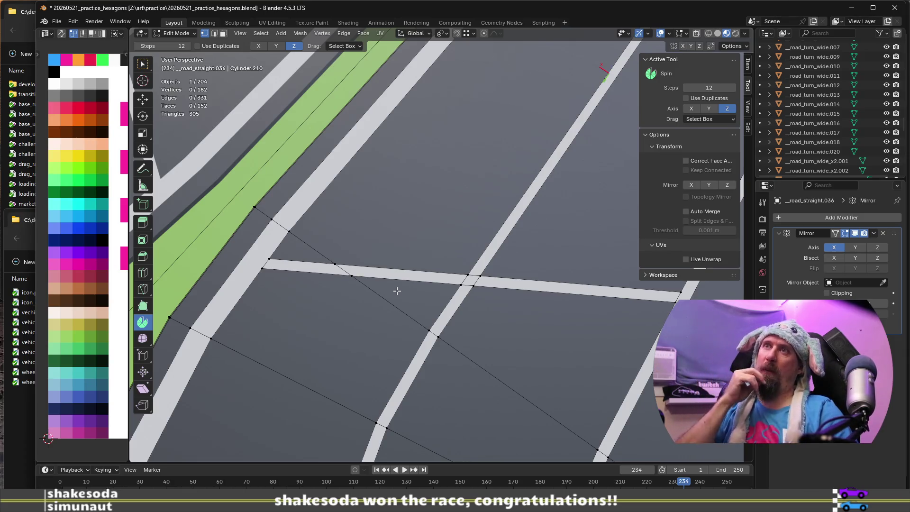
scroll(397, 290, down, 4)
key(ctrl+r)
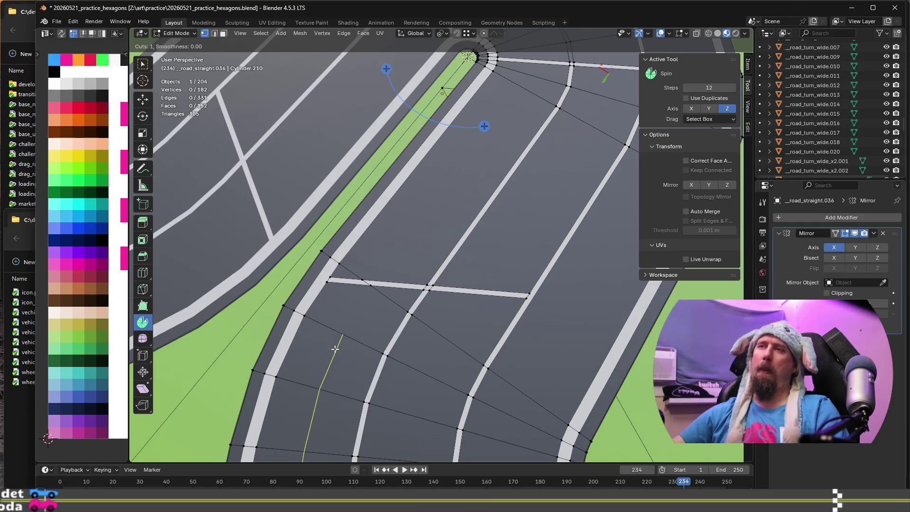
key(Escape)
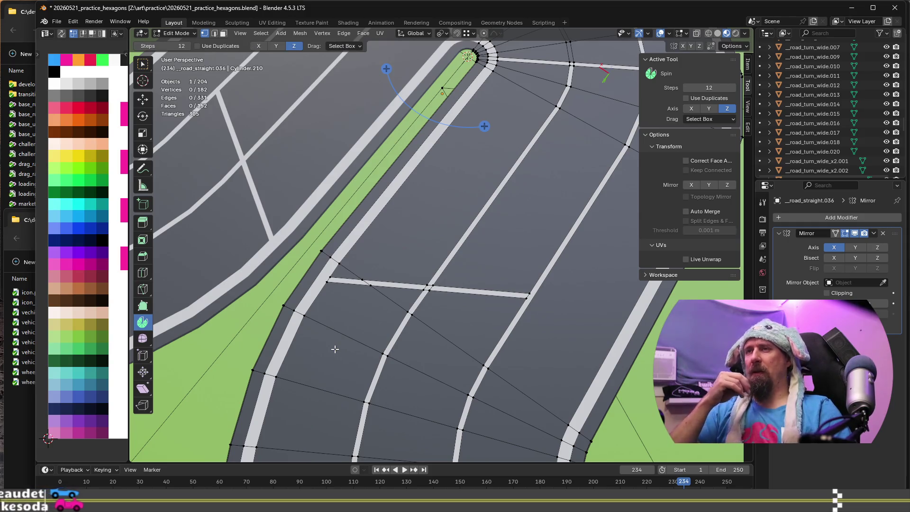
In face select mode, pick a cross-stripe face and grow the selection along the stripe
scroll(335, 349, up, 3)
scroll(347, 328, down, 1)
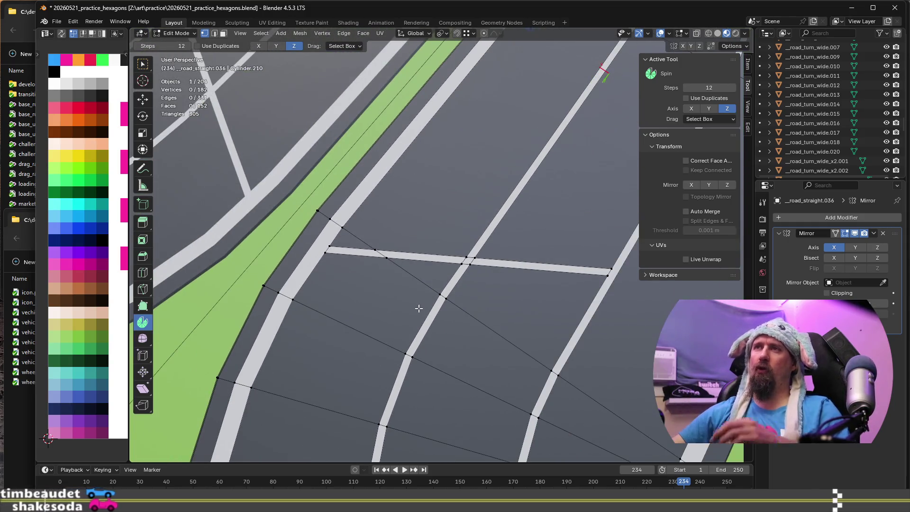
middle_drag(418, 309, 404, 251)
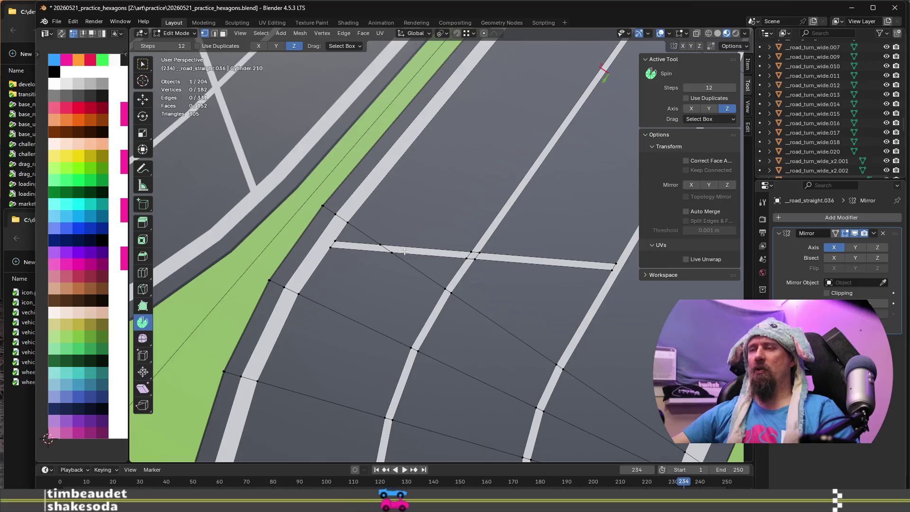
key(3)
click(443, 249)
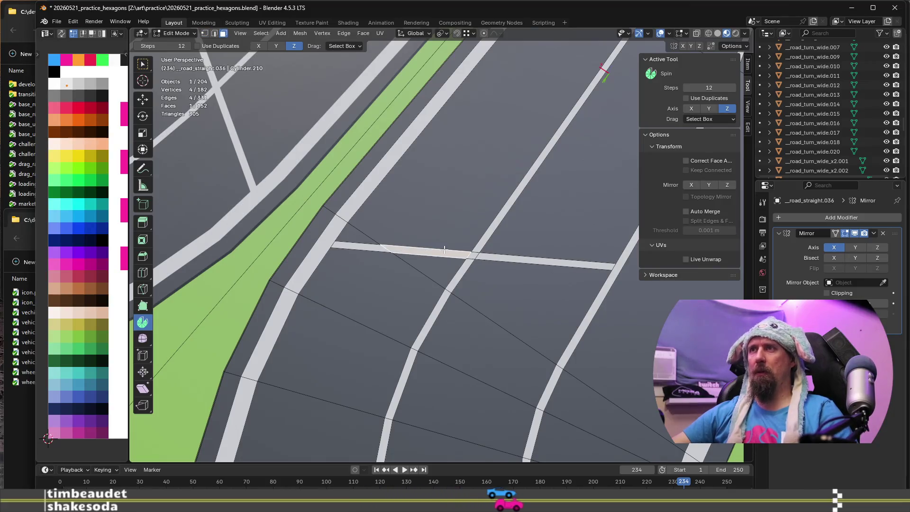
key(ctrl+KP_Add)
scroll(466, 327, down, 3)
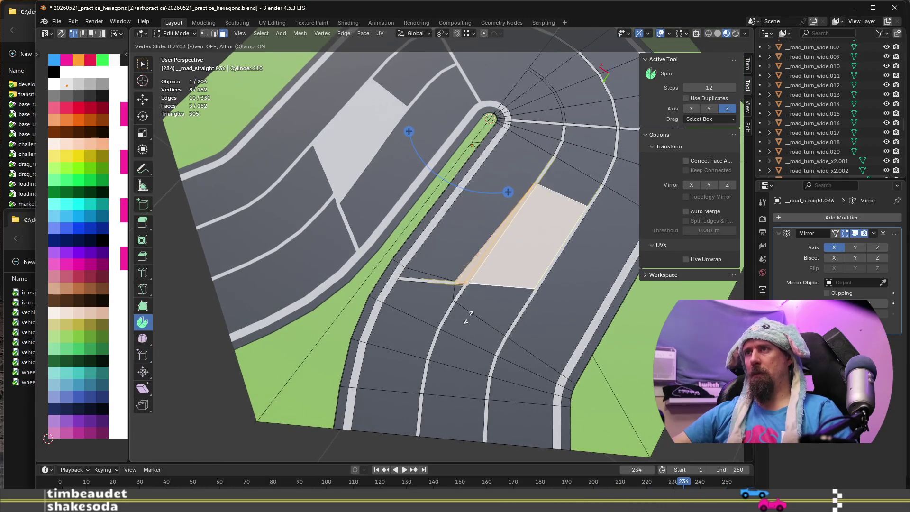
Move the cross-stripe faces along the Y axis in two shifts
key(g)
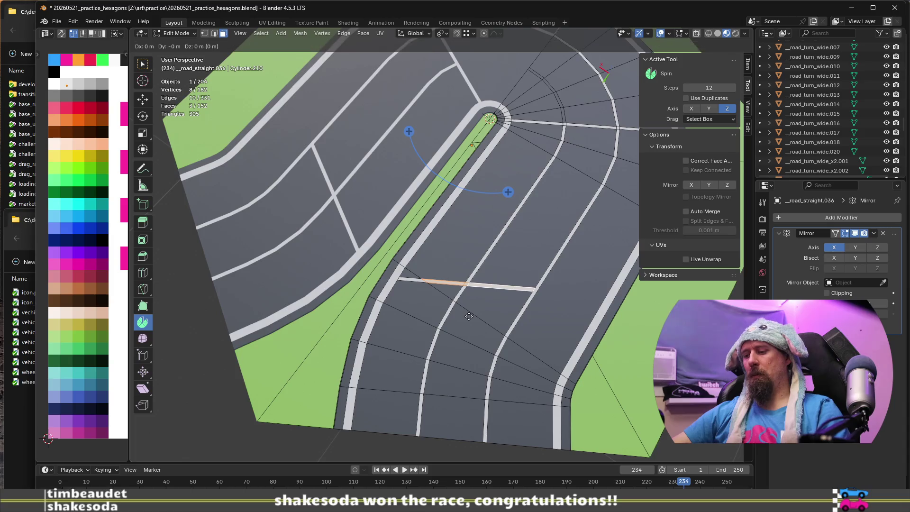
key(y)
click(477, 296)
scroll(457, 313, up, 5)
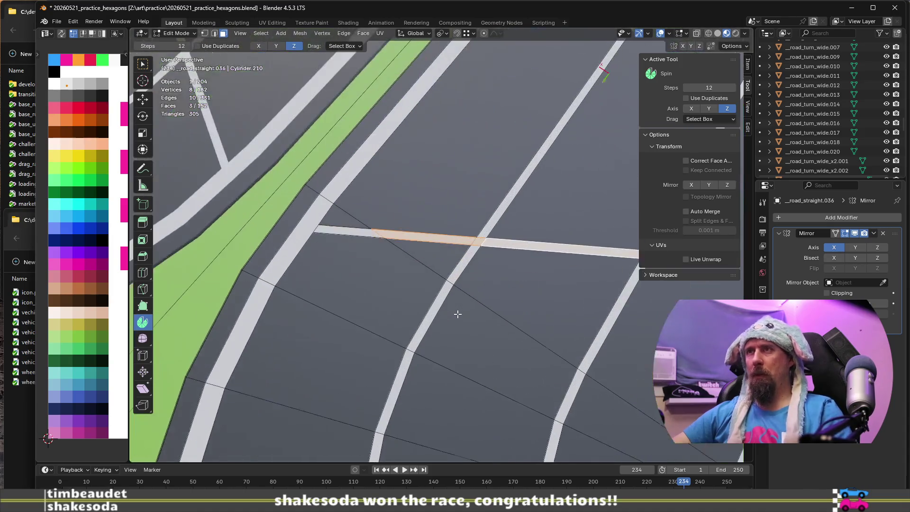
middle_drag(381, 276, 321, 271)
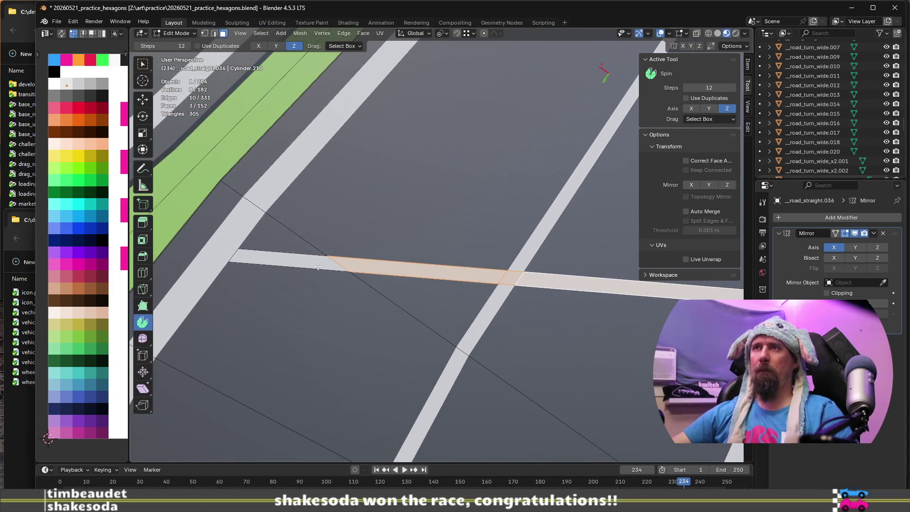
key(g)
key(y)
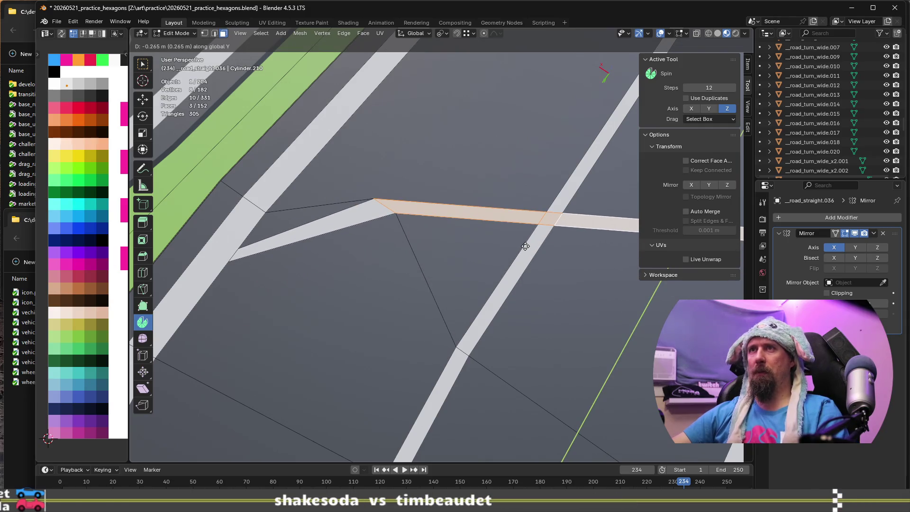
click(485, 259)
Select the left road faces beside the stripe and duplicate them
shift+click(312, 261)
click(312, 261)
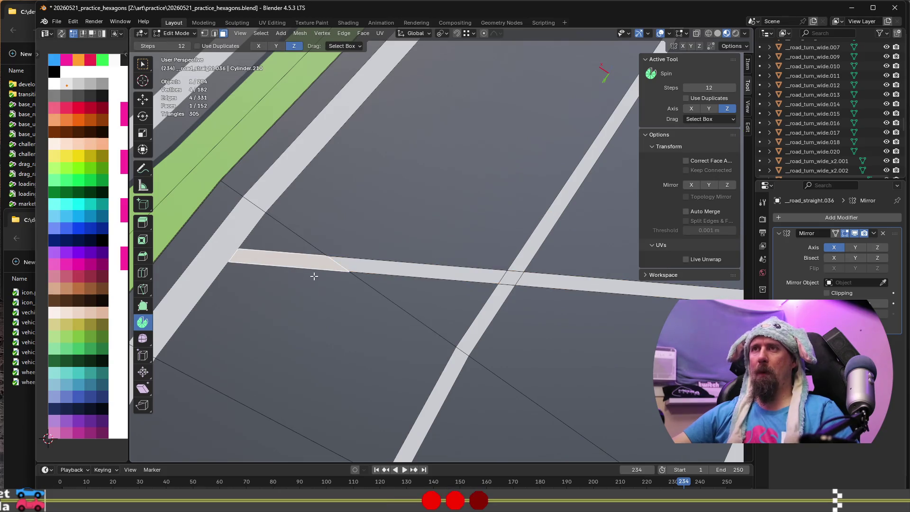
shift+click(403, 268)
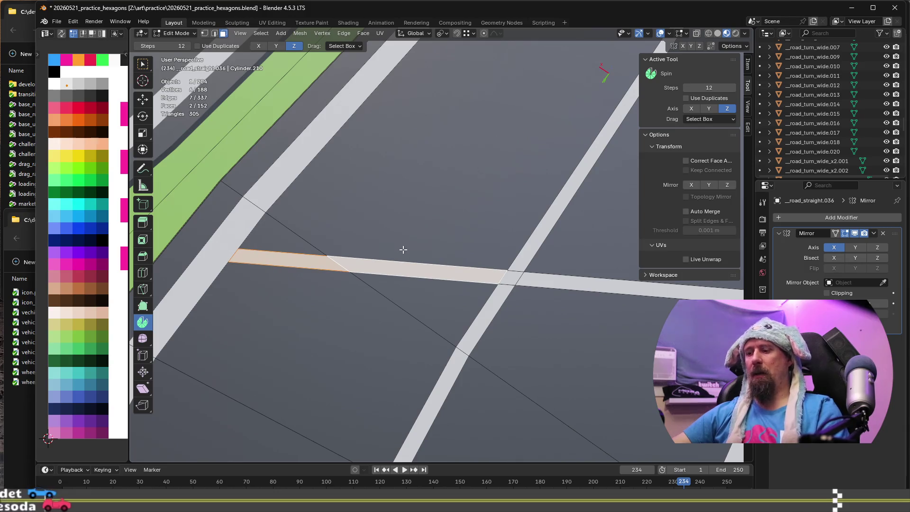
key(shift+d)
click(398, 227)
middle_drag(398, 227, 392, 248)
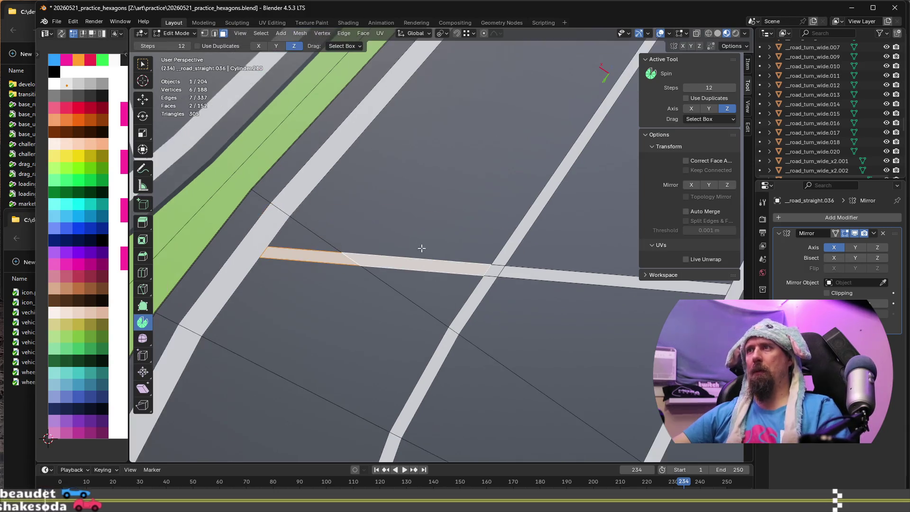
Add the right road faces and move the selection -0.22501 m along Y, then select the large road face
shift+click(497, 264)
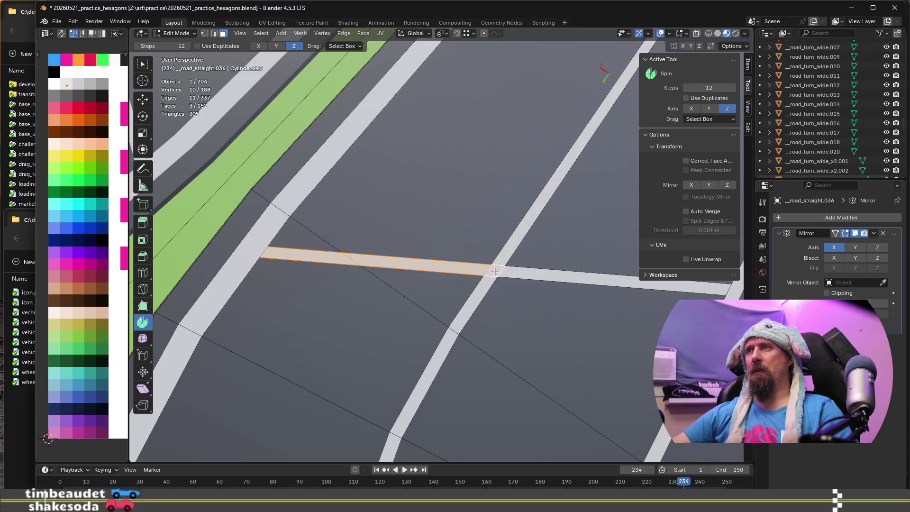
middle_drag(498, 263, 539, 288)
shift+click(533, 292)
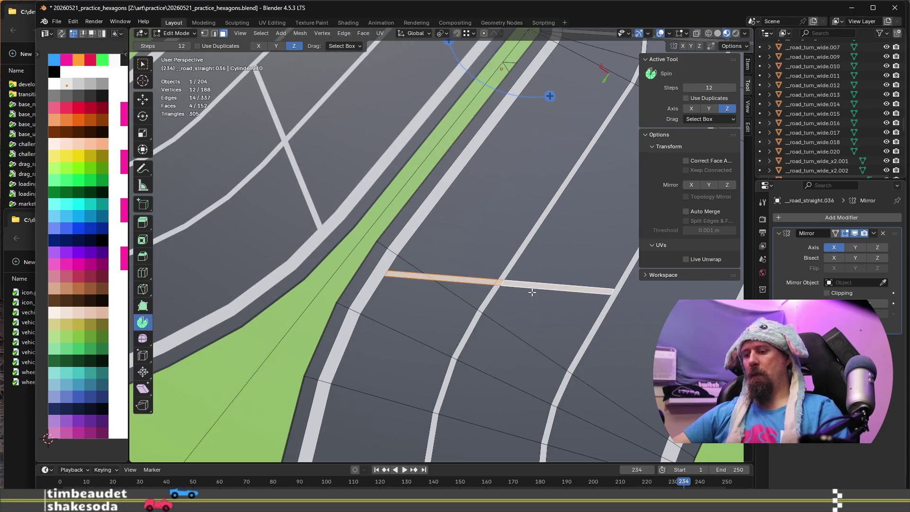
key(g)
key(y)
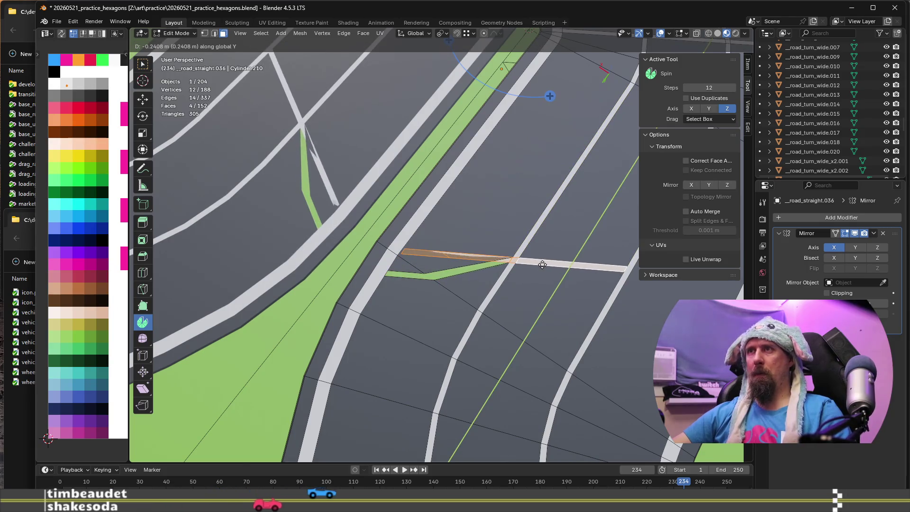
click(540, 264)
scroll(419, 241, up, 3)
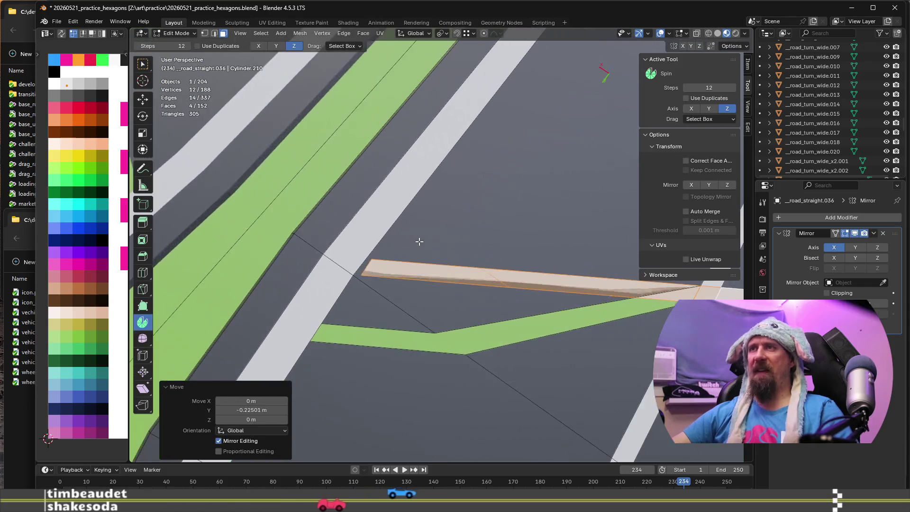
scroll(419, 241, up, 3)
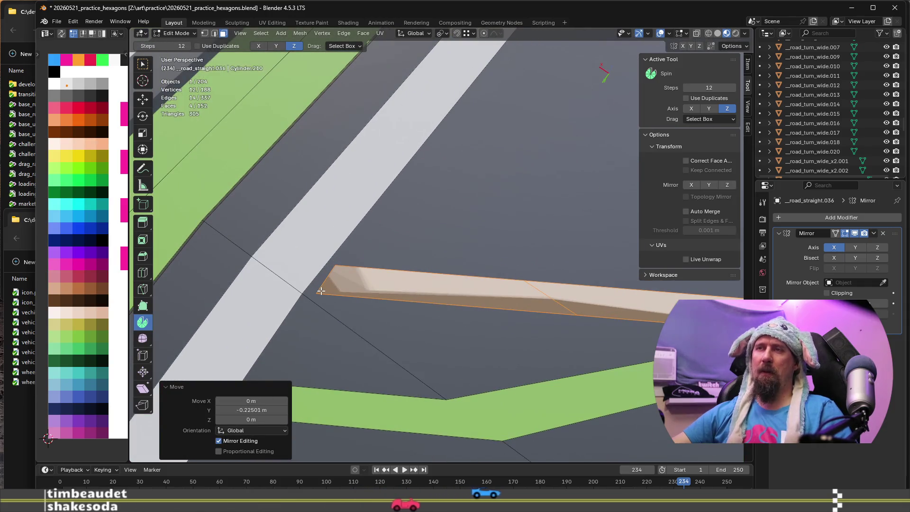
click(322, 286)
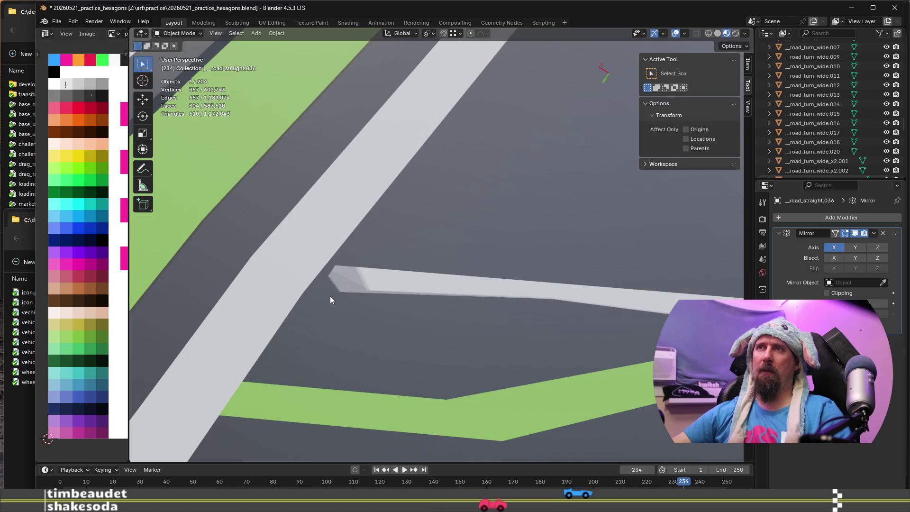
scroll(440, 350, down, 4)
Dissolve the stray vertex at the stripe junction instead of deleting it
middle_drag(542, 338, 432, 366)
key(Tab)
key(Tab)
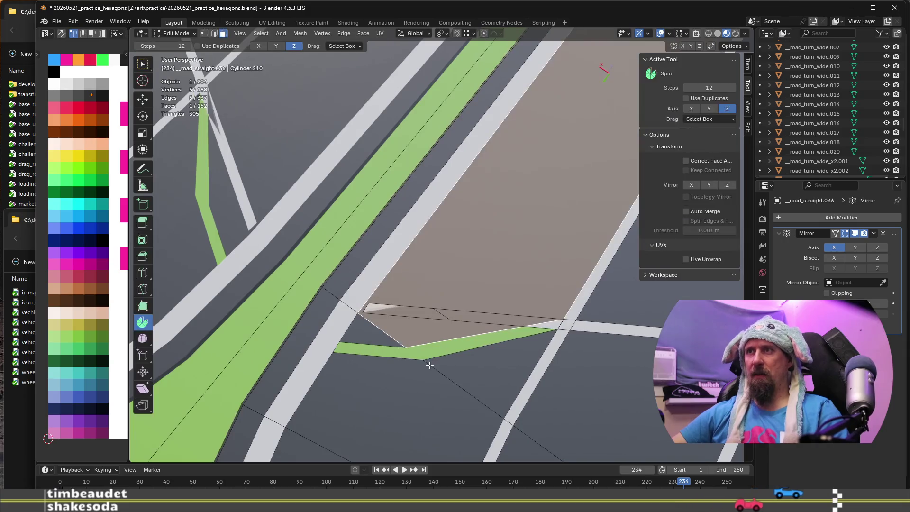
click(423, 361)
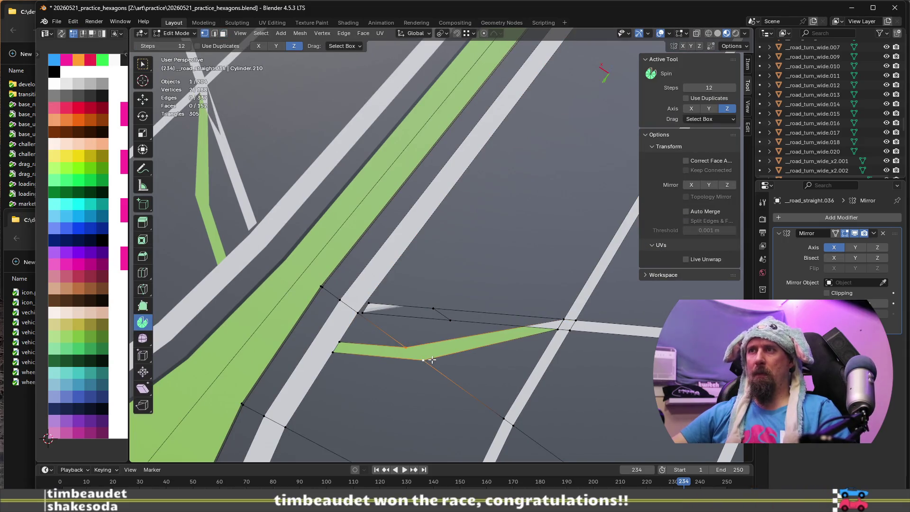
scroll(400, 374, up, 2)
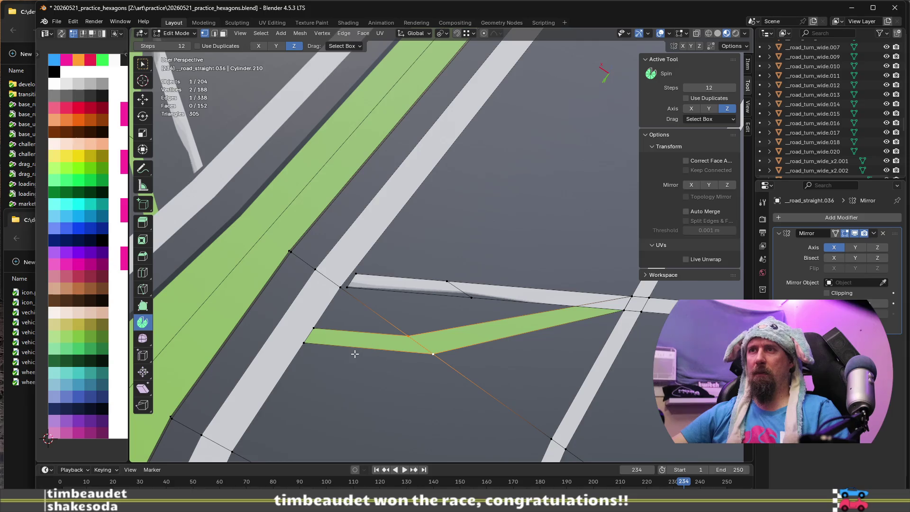
click(308, 341)
key(x)
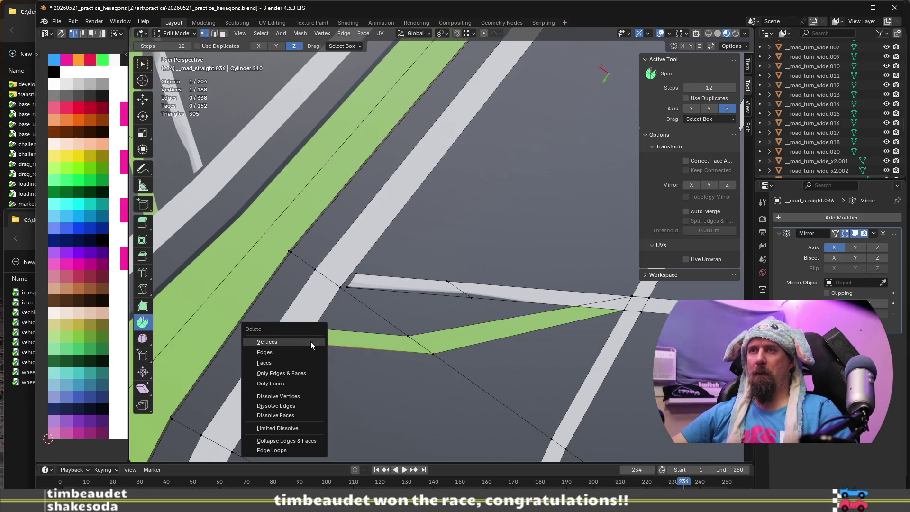
click(308, 335)
key(ctrl+z)
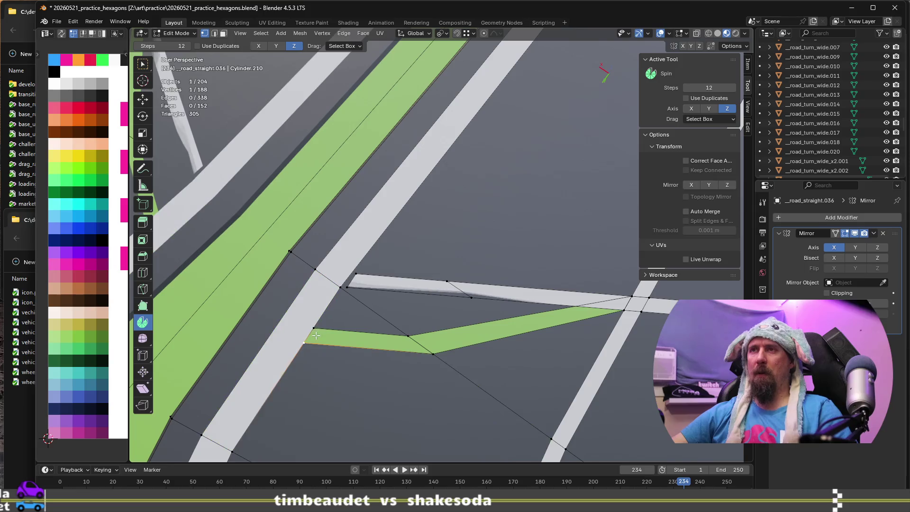
key(x)
click(312, 391)
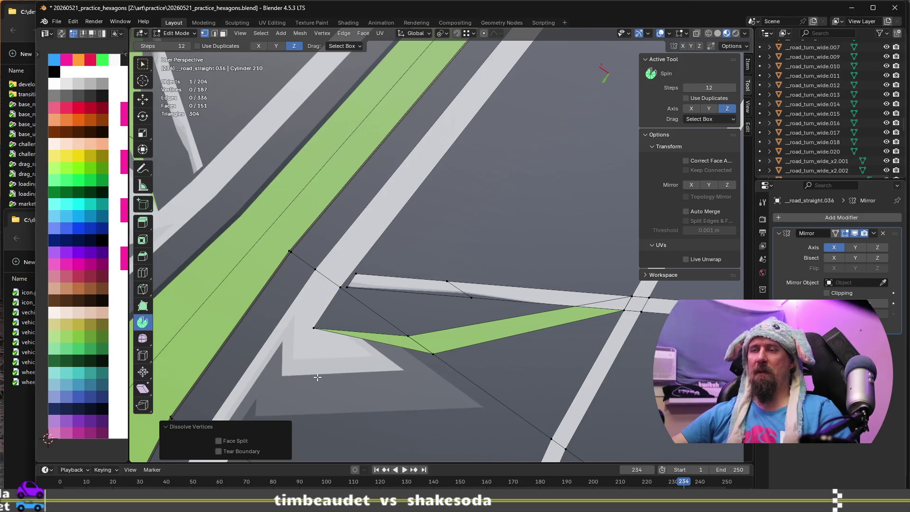
Fill the four-corner gap with a new face and move its UVs onto a grey swatch
click(317, 328)
key(x)
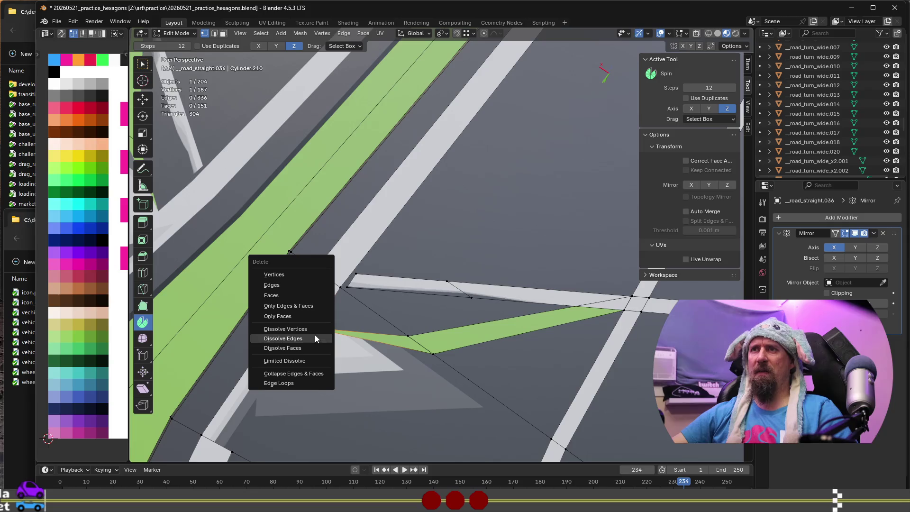
click(330, 340)
key(ctrl+z)
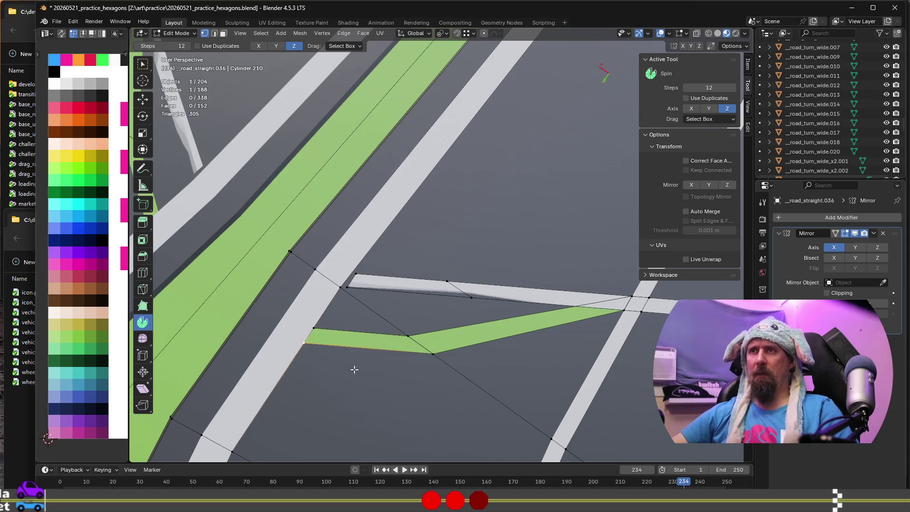
scroll(354, 368, up, 2)
click(296, 311)
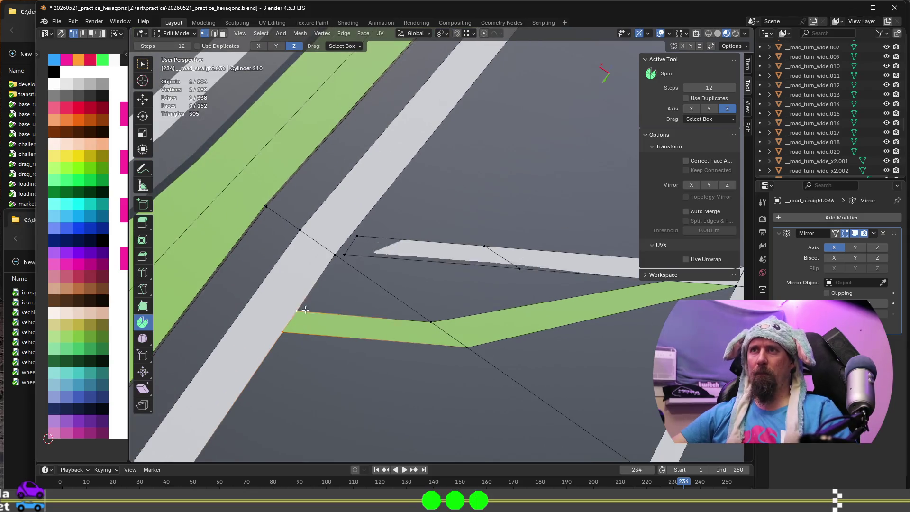
shift+click(431, 322)
shift+click(467, 347)
key(f)
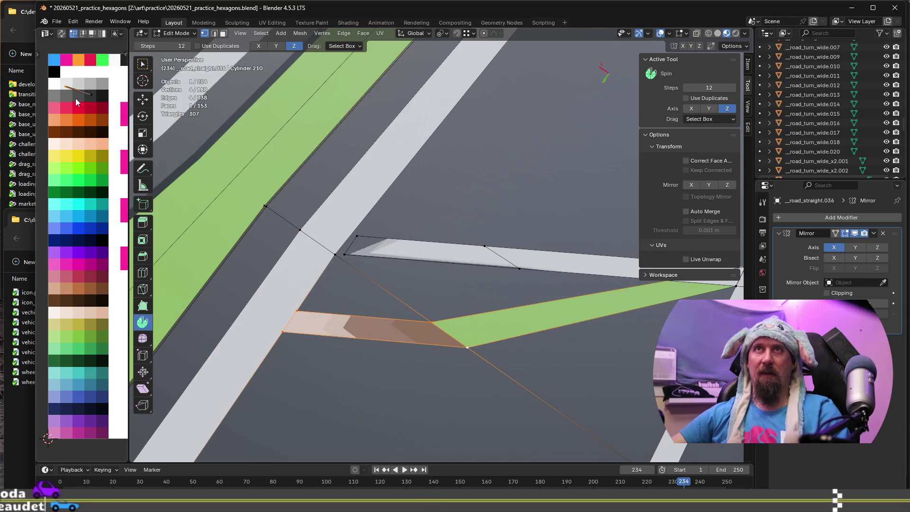
key(g)
click(103, 110)
Dissolve two stray vertices at the far end of the green strip, keeping the tip vertex
middle_drag(360, 331, 396, 343)
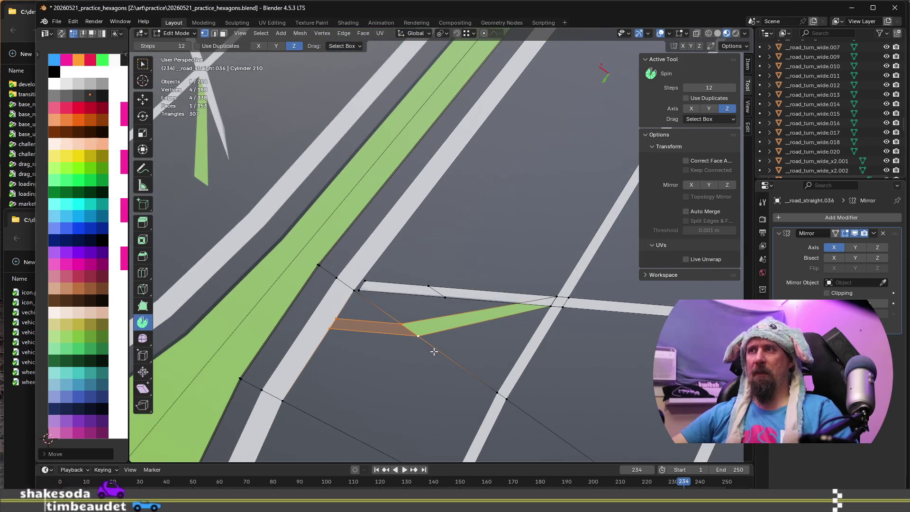
mouse_move(524, 319)
middle_down()
mouse_move(541, 314)
mouse_move(427, 347)
mouse_move(367, 309)
mouse_move(367, 298)
mouse_move(380, 312)
mouse_move(415, 307)
middle_up()
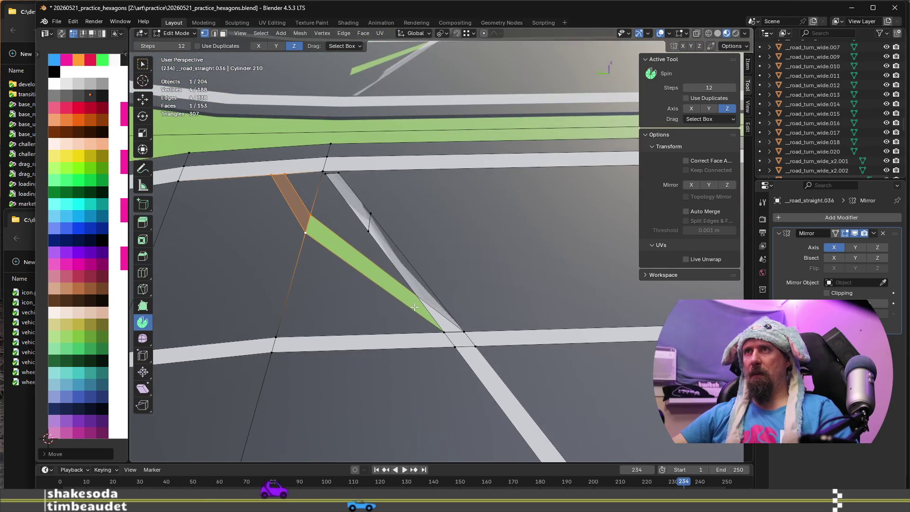
click(369, 229)
key(x)
click(373, 229)
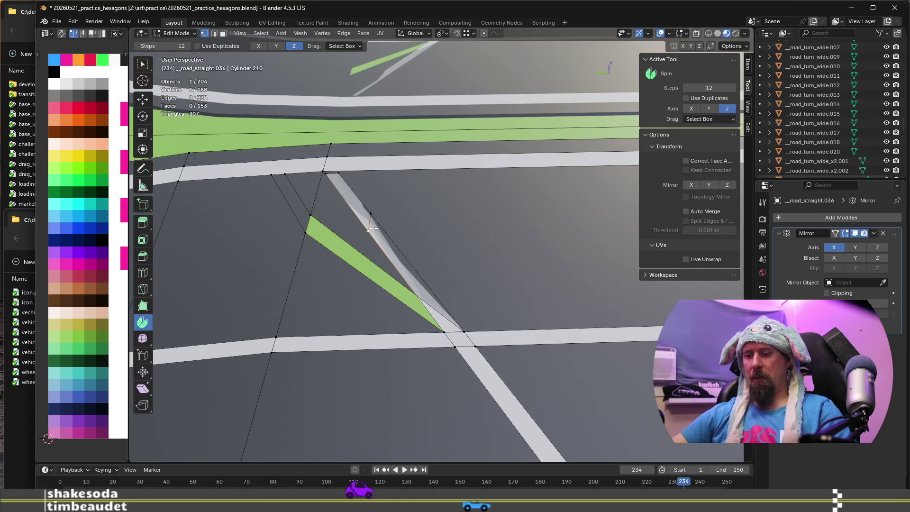
click(373, 210)
key(x)
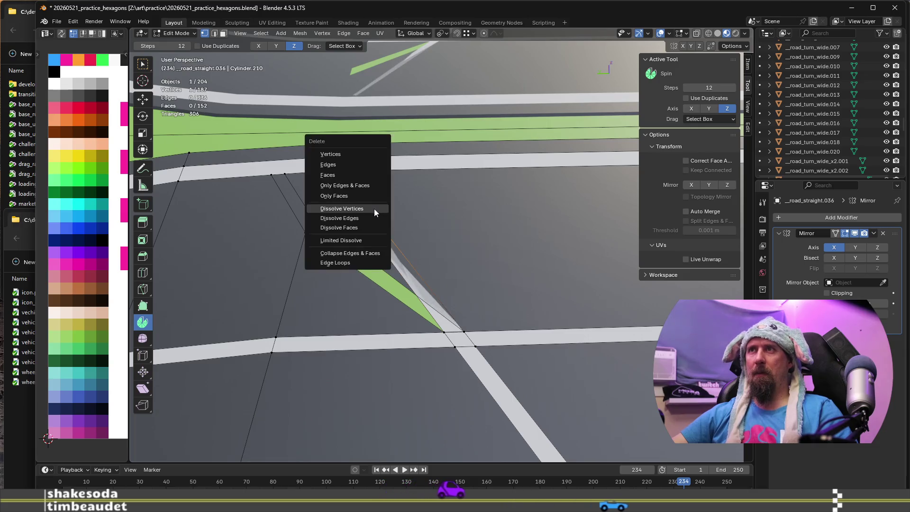
click(374, 210)
mouse_move(374, 210)
middle_down()
mouse_move(423, 287)
mouse_move(439, 290)
middle_up()
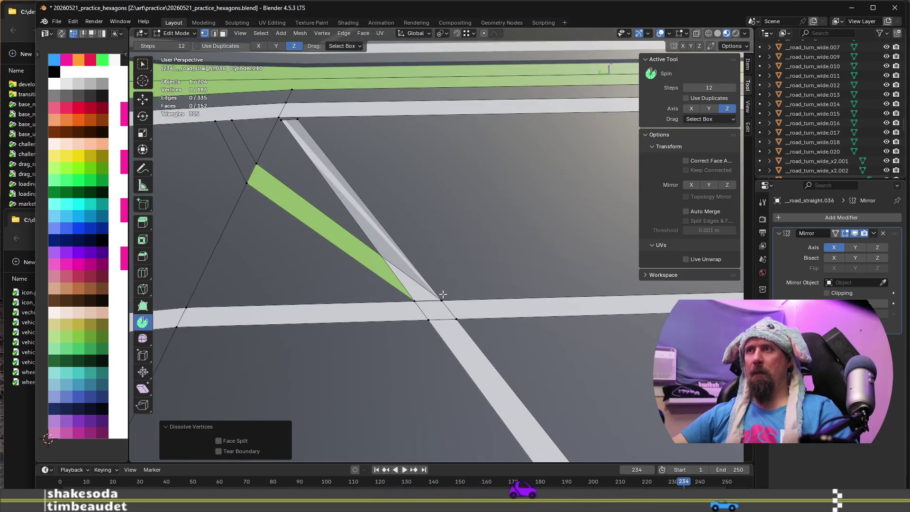
click(438, 290)
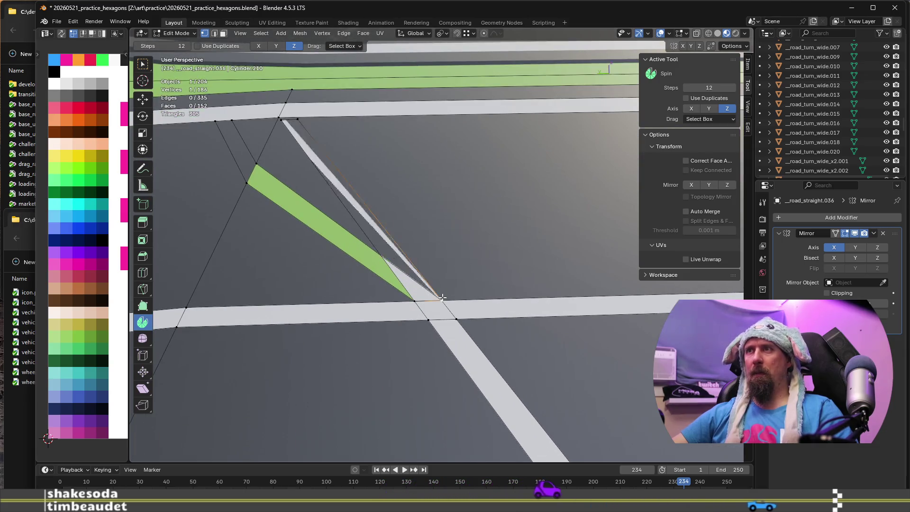
key(x)
click(442, 292)
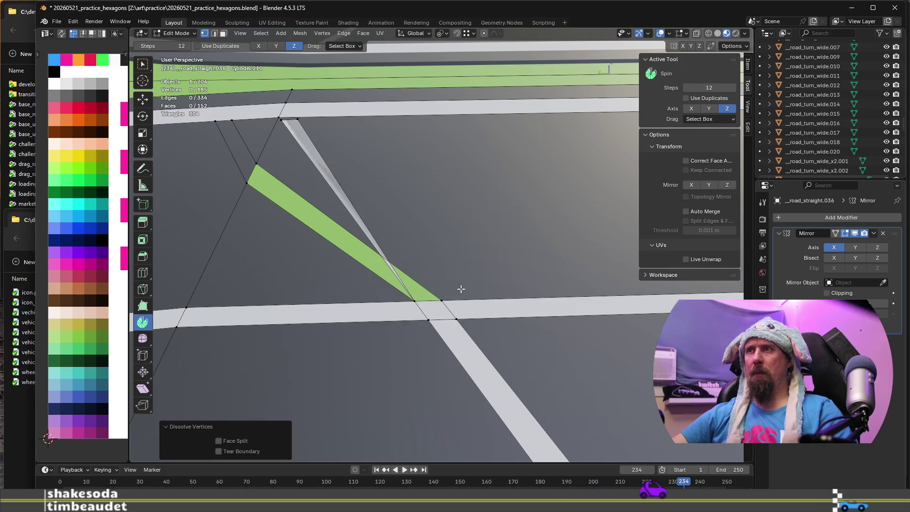
key(ctrl+z)
scroll(456, 291, up, 2)
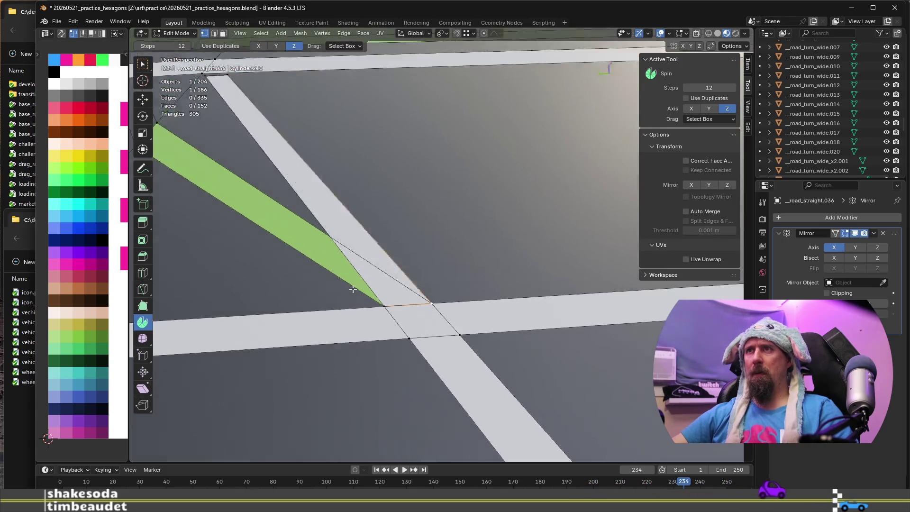
middle_drag(349, 293, 361, 260)
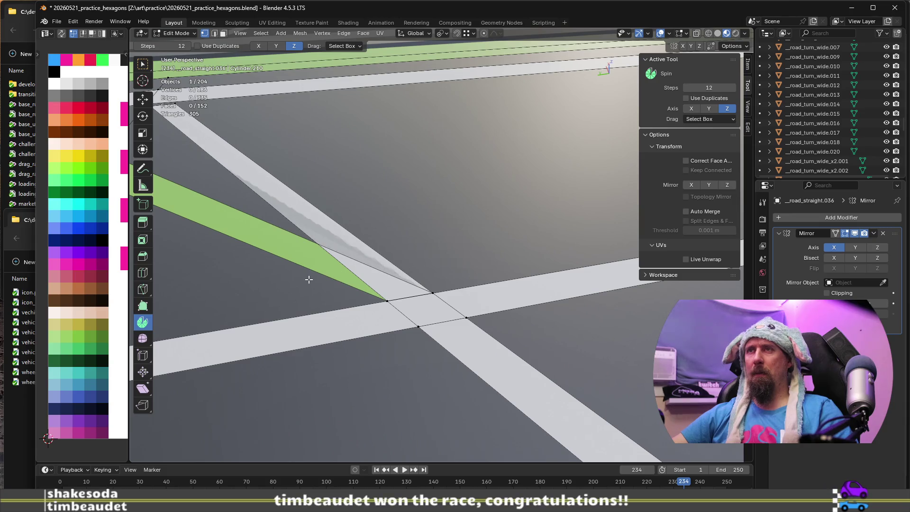
Dissolve the edge at the strip tip, fill the gap and give the new face a grey colour
key(2)
scroll(251, 257, down, 2)
middle_drag(248, 258, 406, 311)
key(x)
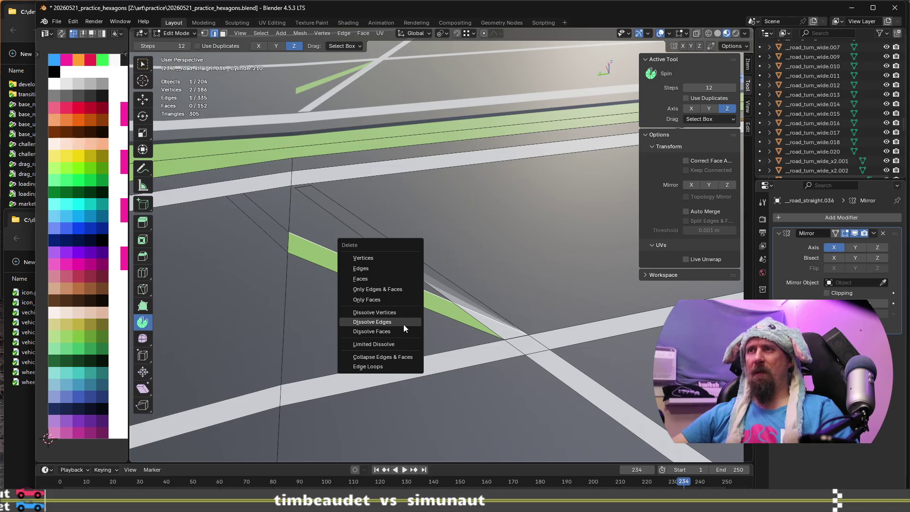
click(403, 323)
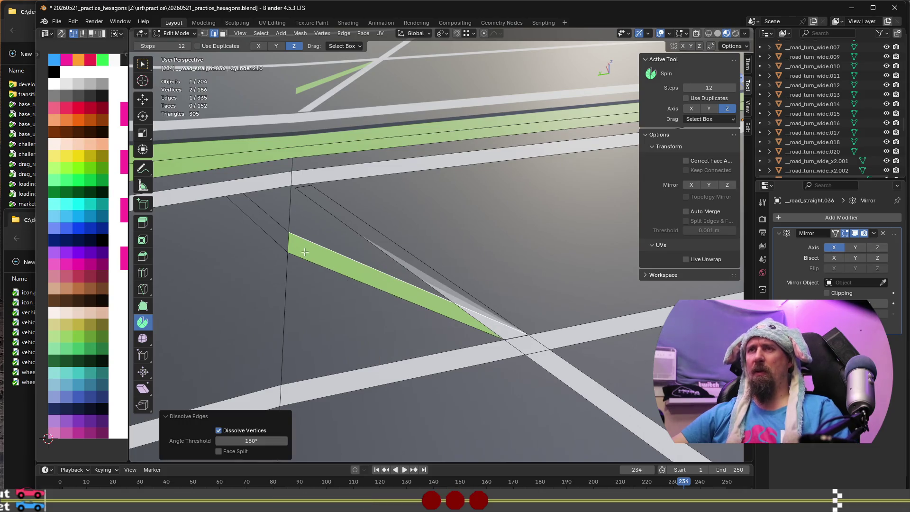
key(1)
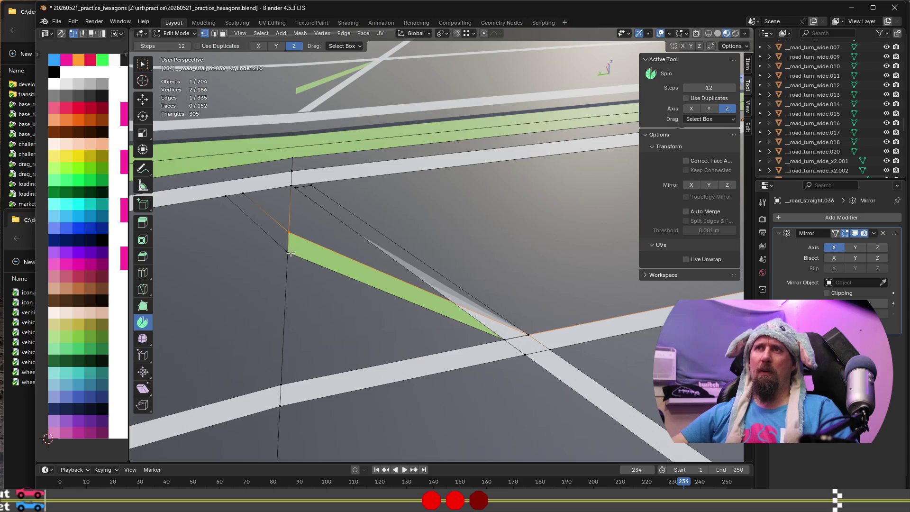
key(f)
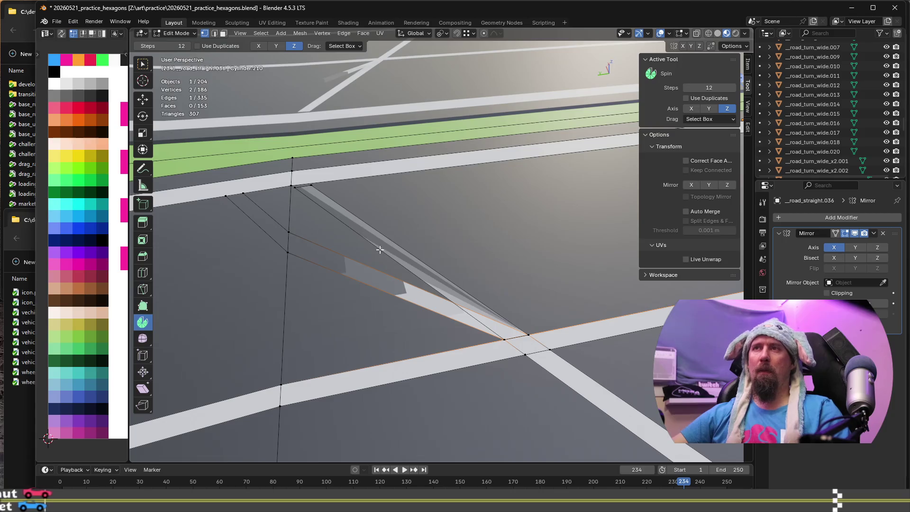
key(3)
click(381, 281)
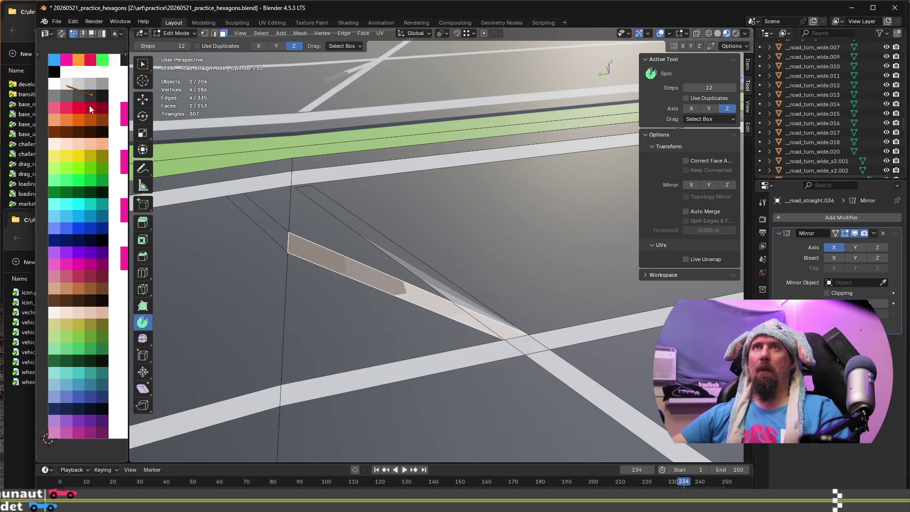
key(g)
click(387, 300)
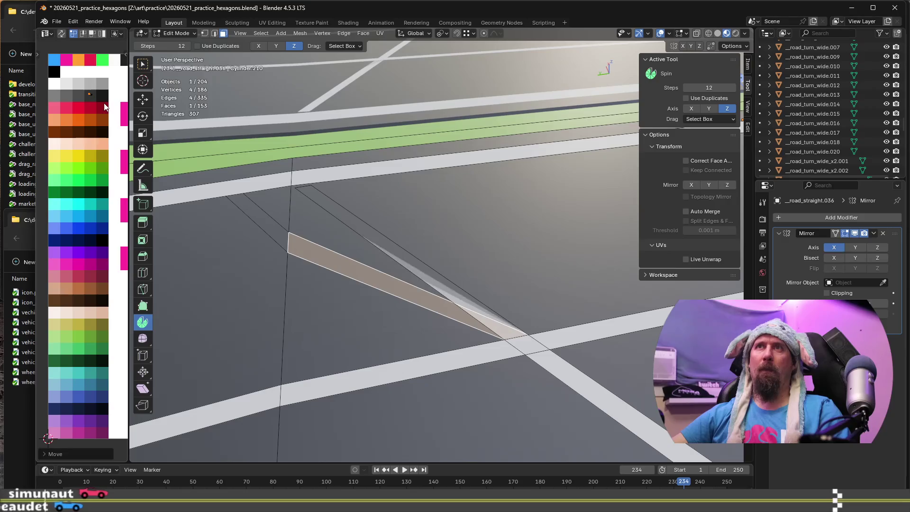
Delete the leftover strip face and dissolve the remaining long edge and loose vertices
key(x)
click(392, 299)
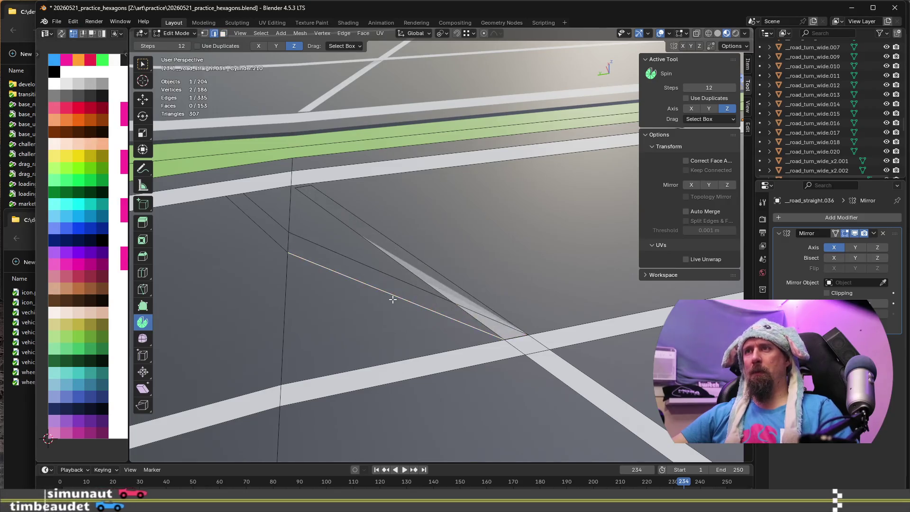
key(2)
click(393, 280)
key(ctrl+x)
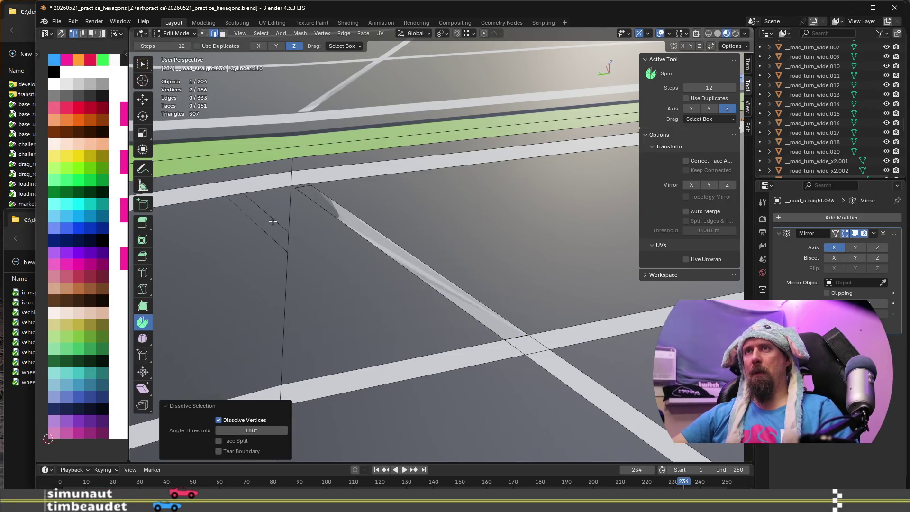
key(ctrl+x)
middle_drag(264, 234, 274, 249)
Bring the crossing stripe into view and select its upper edge
mouse_move(229, 266)
middle_down()
mouse_move(254, 288)
mouse_move(332, 303)
mouse_move(377, 325)
mouse_move(378, 317)
middle_up()
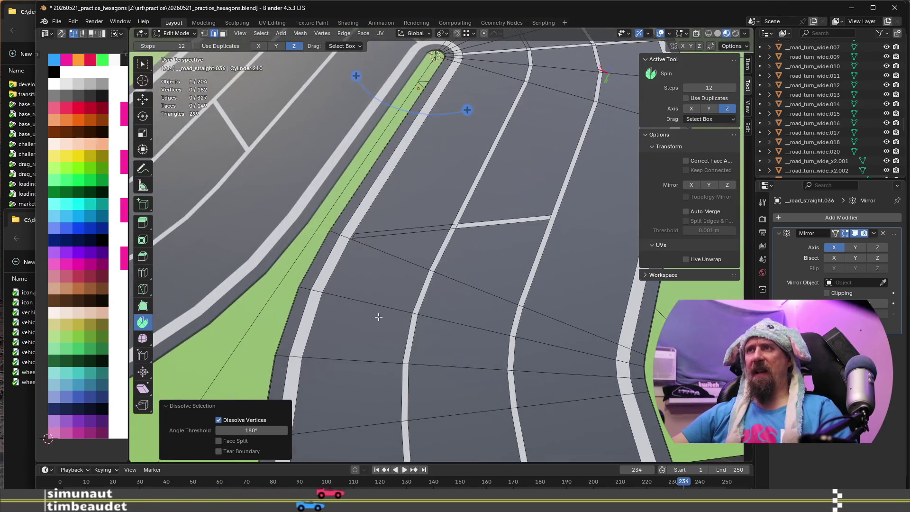
scroll(378, 317, up, 5)
mouse_move(352, 243)
shift+middle_down()
mouse_move(377, 292)
mouse_move(379, 256)
mouse_move(365, 321)
mouse_move(377, 314)
shift+middle_up()
scroll(376, 314, down, 2)
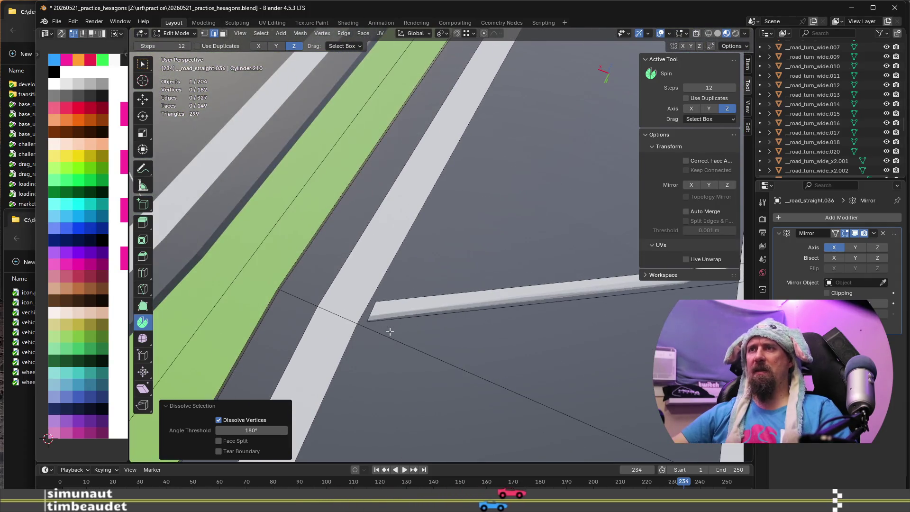
scroll(373, 325, up, 5)
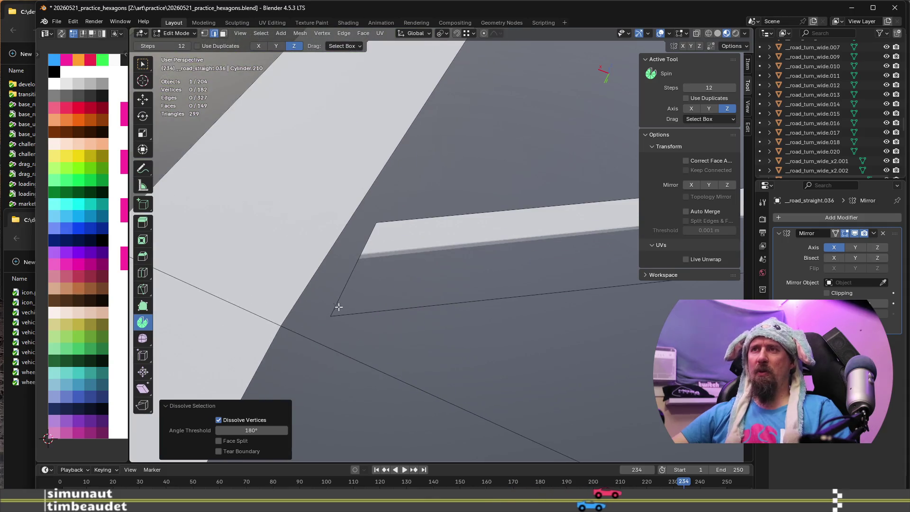
key(Tab)
key(Tab)
click(348, 312)
scroll(349, 312, down, 5)
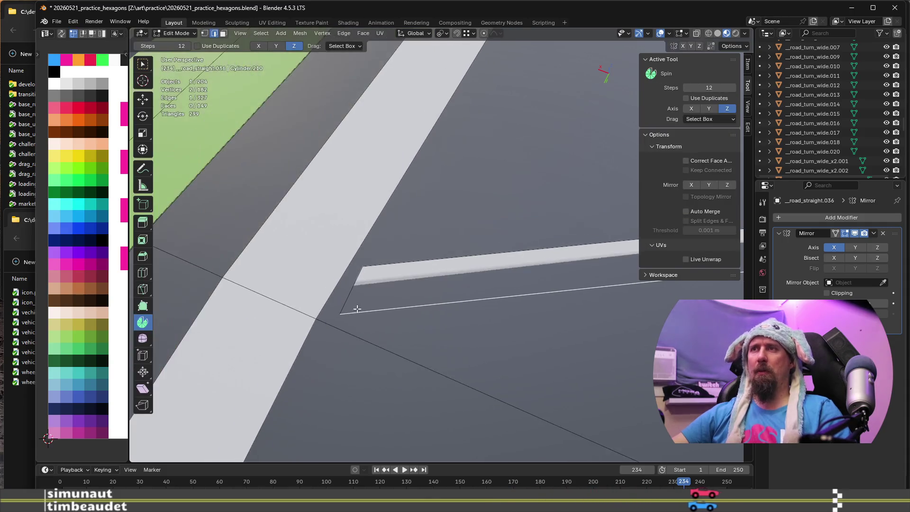
click(404, 308)
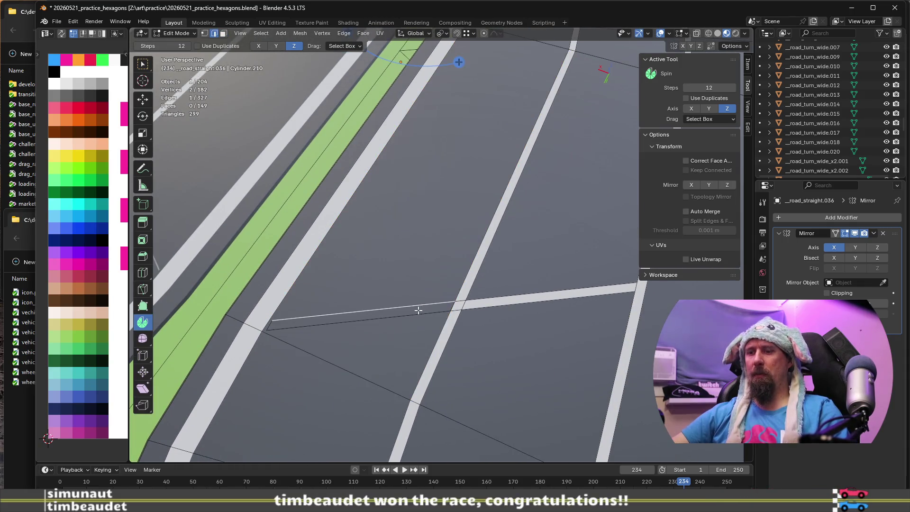
Select the thin crossing stripe faces and move them -0.035562 m along Y
click(418, 310)
click(429, 312)
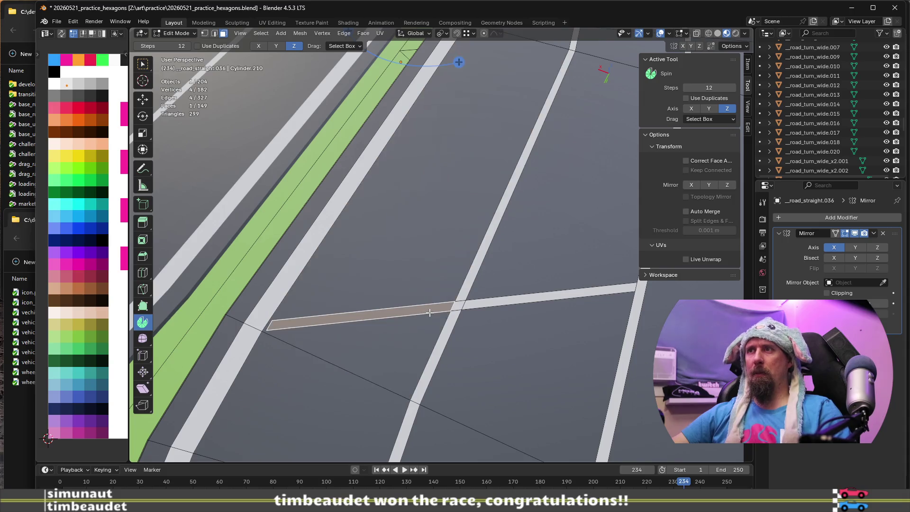
shift+click(459, 306)
scroll(469, 310, down, 3)
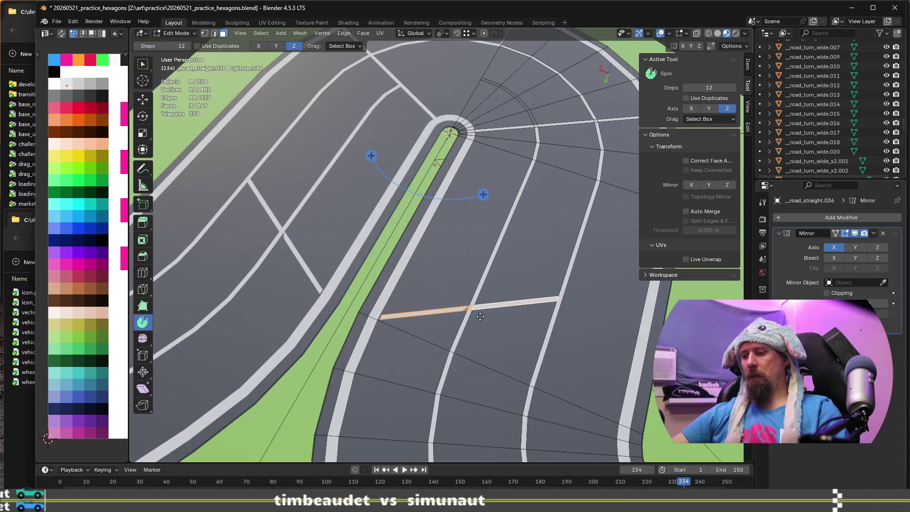
key(g)
key(y)
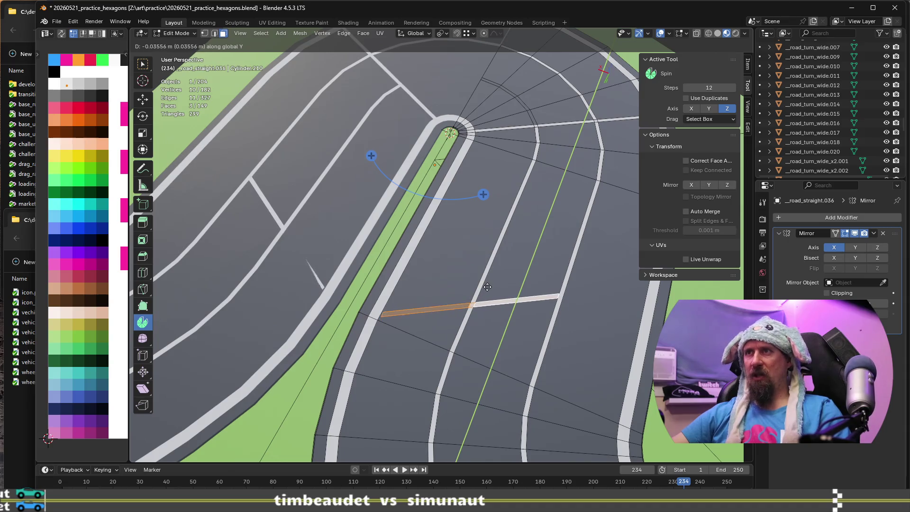
click(353, 312)
scroll(379, 313, up, 4)
scroll(453, 317, up, 2)
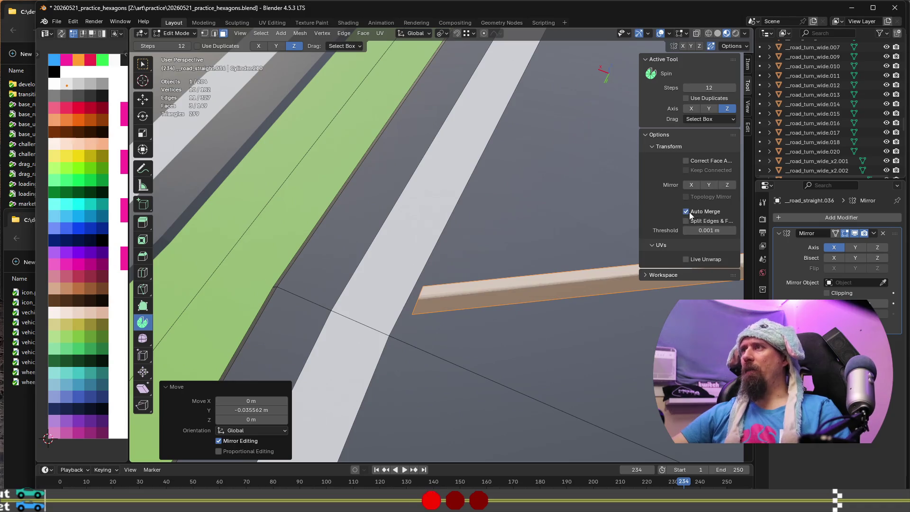
Undo the stripe move and slide the stripe's two corner vertices onto the border stripe
key(ctrl+z)
key(ctrl+z)
key(ctrl+z)
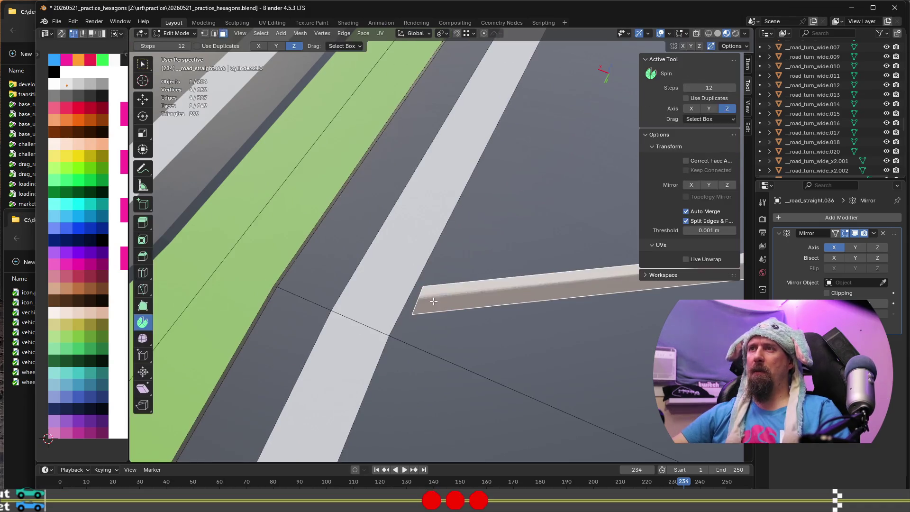
click(413, 312)
key(g)
key(g)
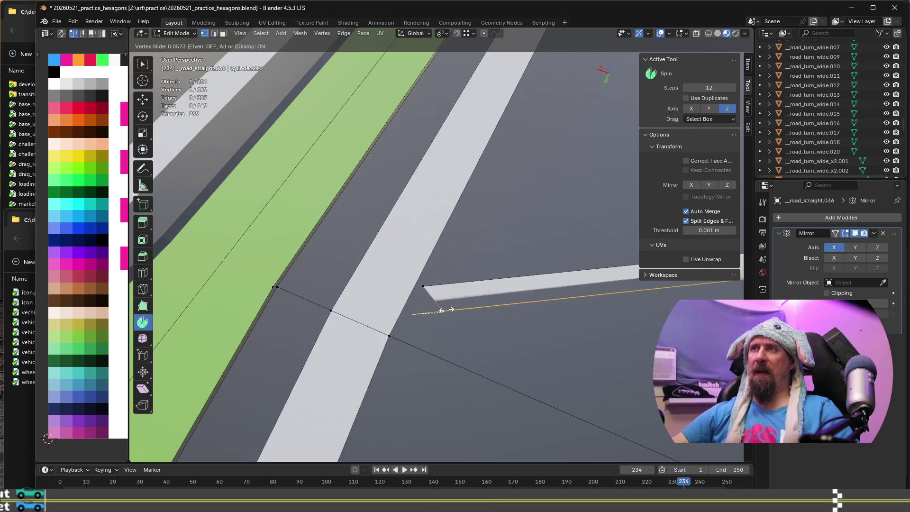
click(396, 314)
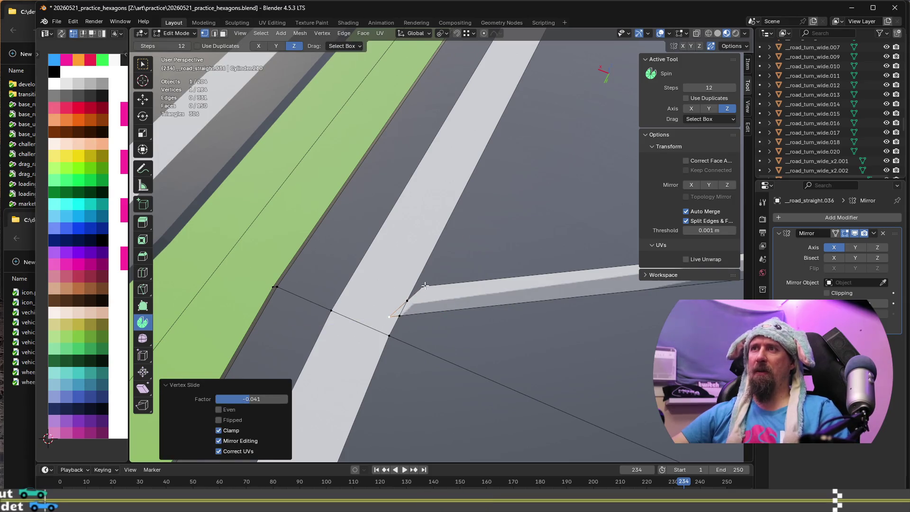
click(426, 286)
key(g)
key(g)
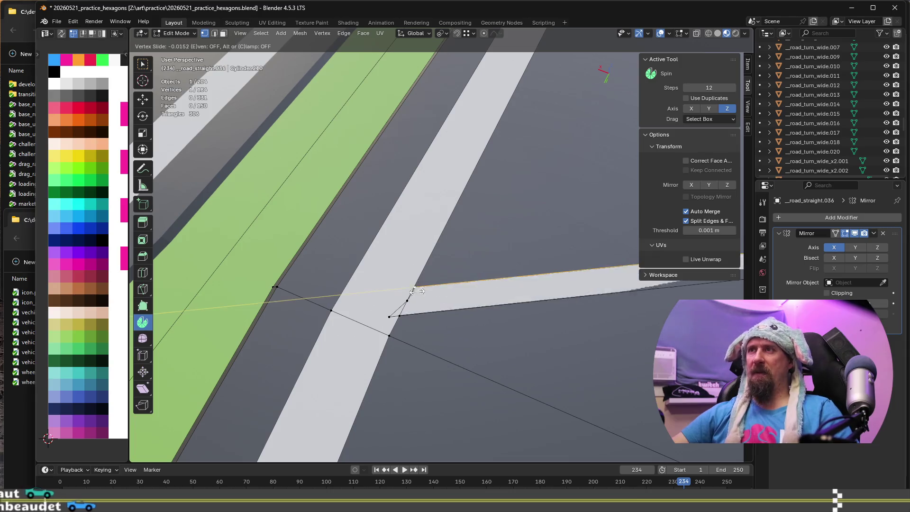
click(393, 294)
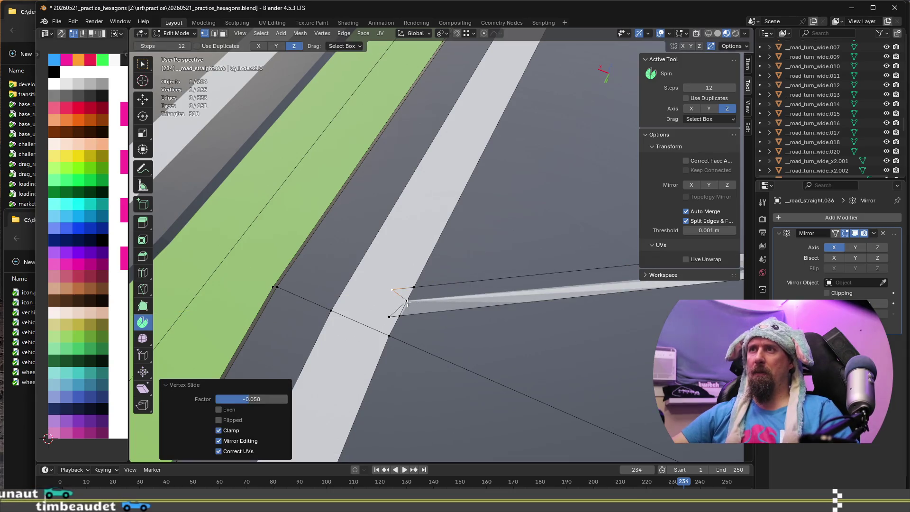
Dissolve the leftover extra vertices at the stripe's junction
scroll(393, 296, up, 4)
key(x)
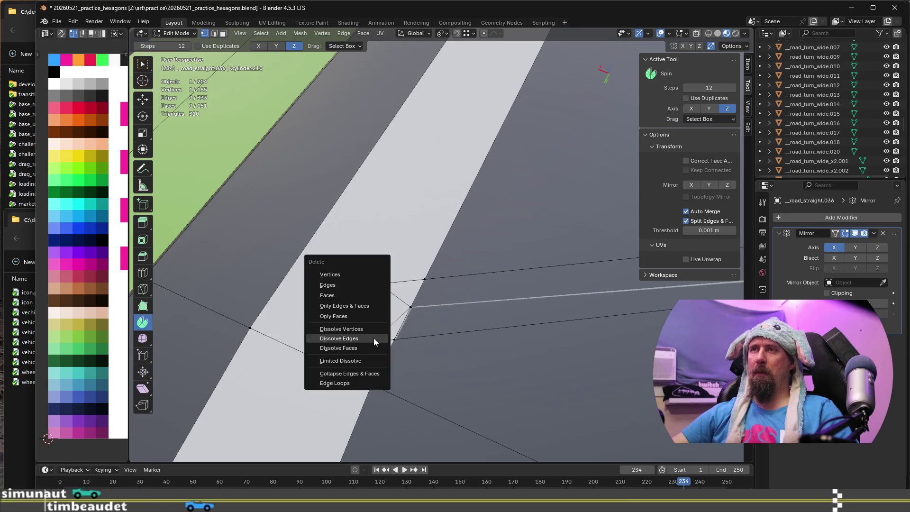
click(368, 328)
key(x)
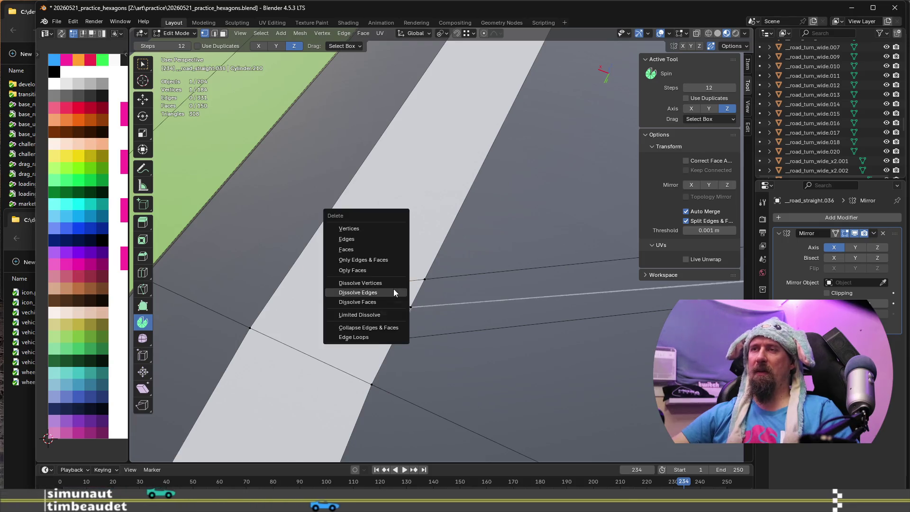
click(393, 293)
key(x)
click(394, 283)
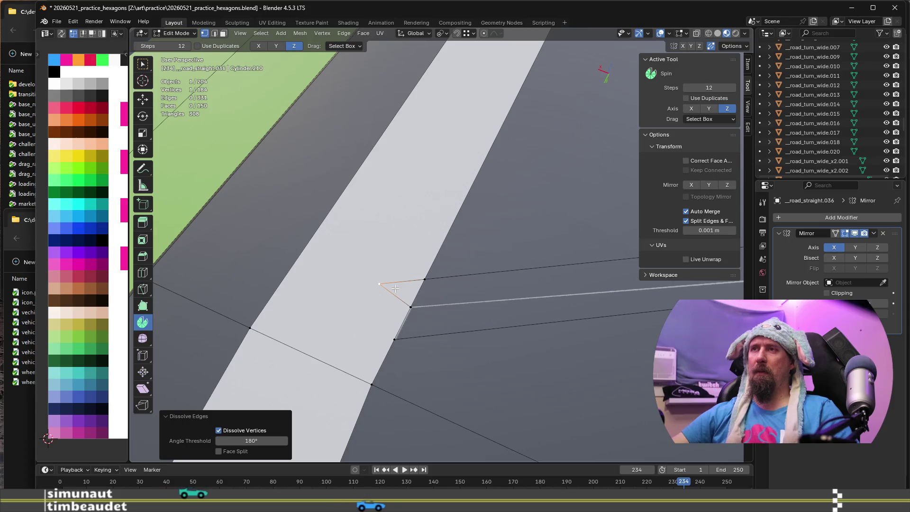
click(400, 297)
key(x)
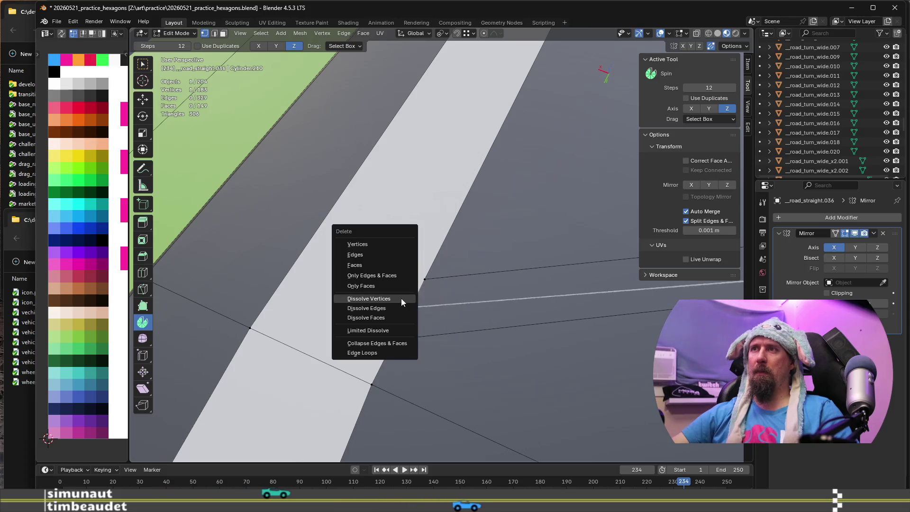
click(401, 298)
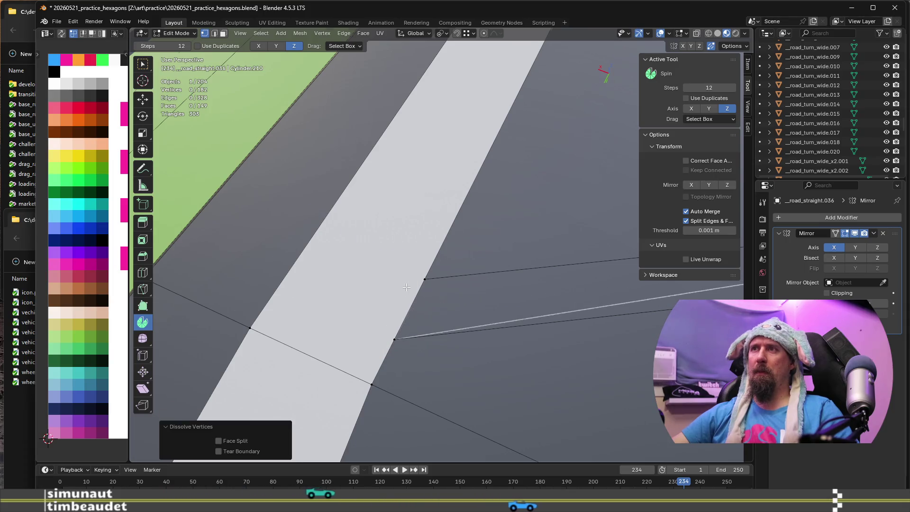
scroll(406, 286, down, 3)
mouse_move(406, 287)
shift+middle_down()
mouse_move(370, 361)
mouse_move(328, 354)
shift+middle_up()
Switch to face select and select the large road face beside the median
key(3)
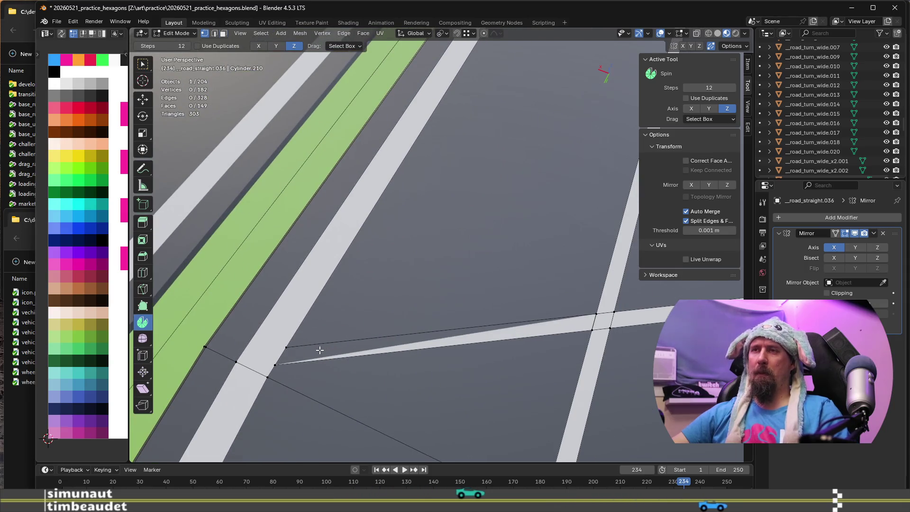
click(320, 350)
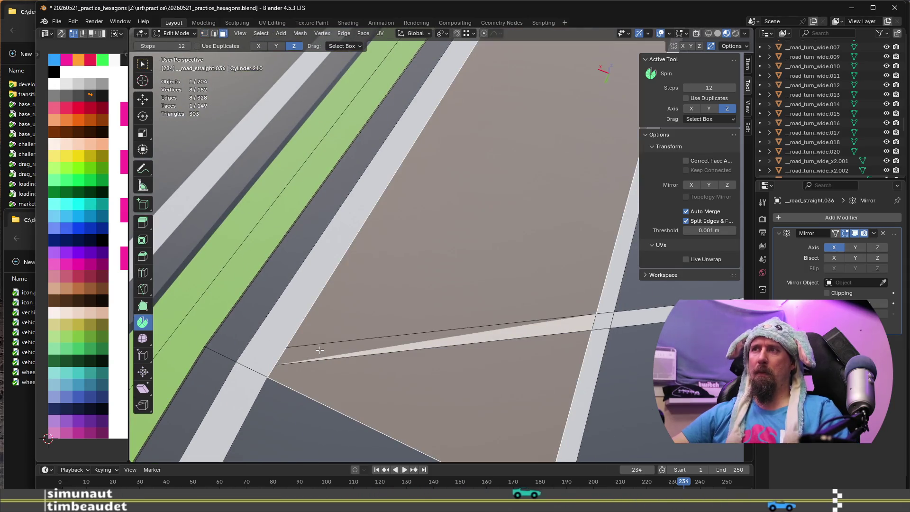
scroll(432, 325, down, 3)
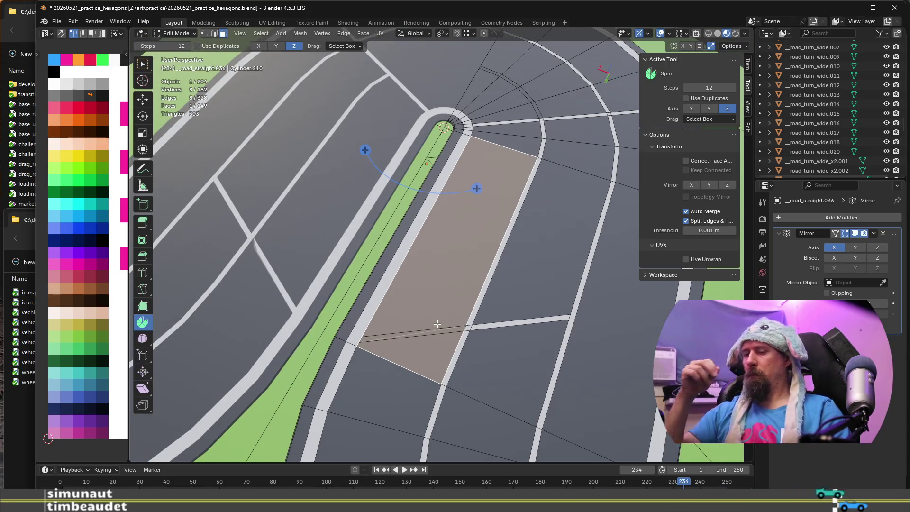
Delete the oversized road face beside the green median
key(x)
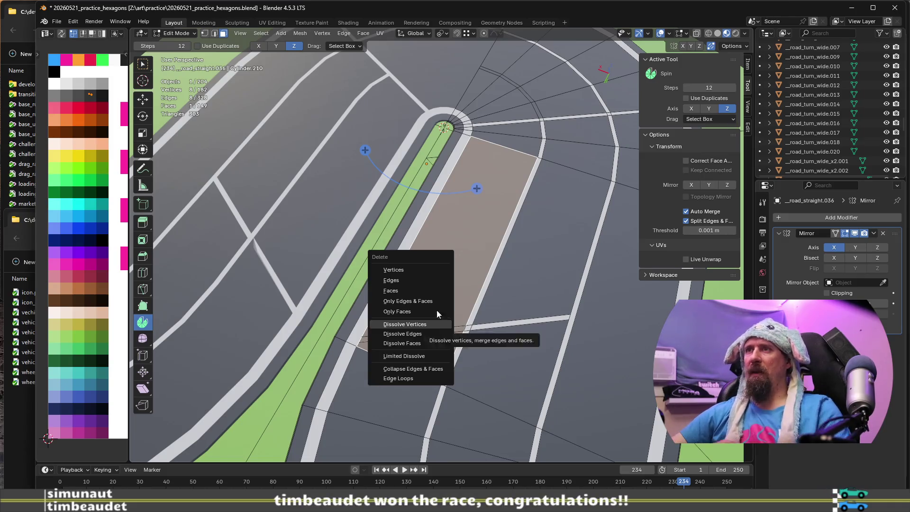
click(429, 290)
middle_drag(429, 290, 393, 327)
scroll(380, 338, up, 4)
scroll(318, 336, up, 2)
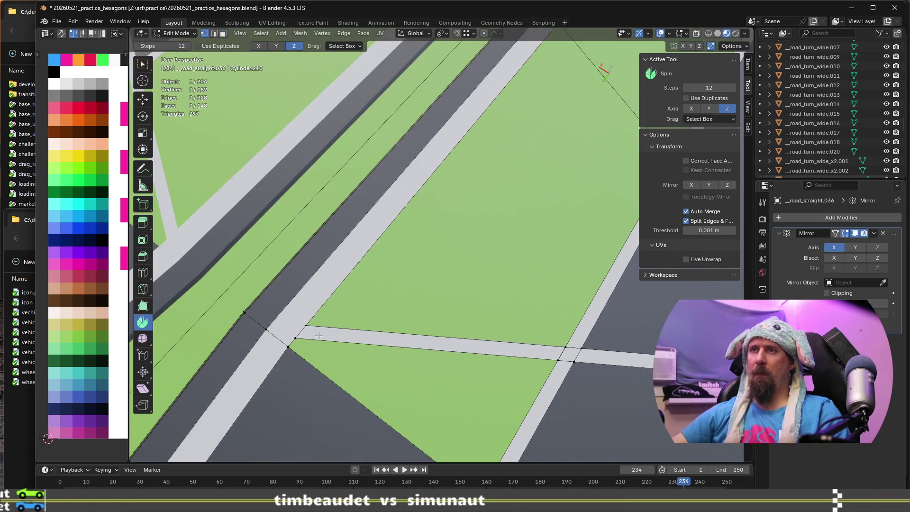
scroll(415, 390, down, 3)
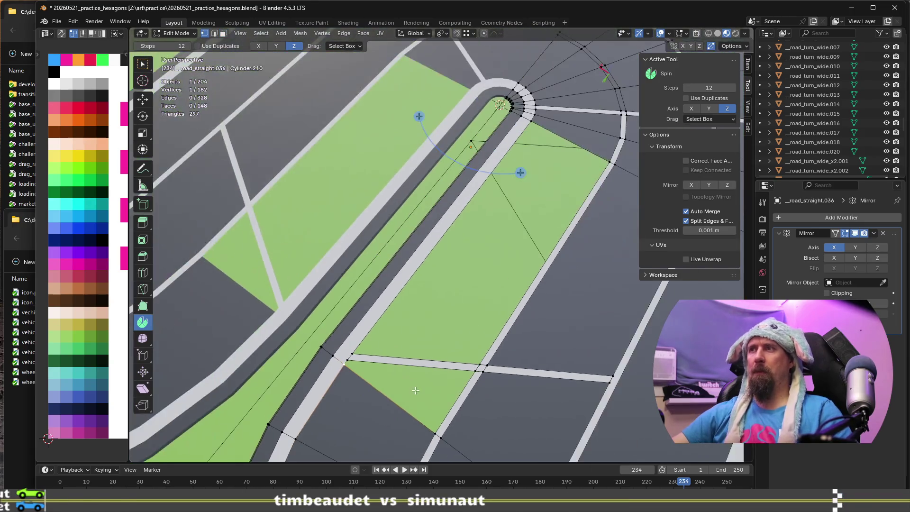
Fill the triangular gap with a new face
key(f)
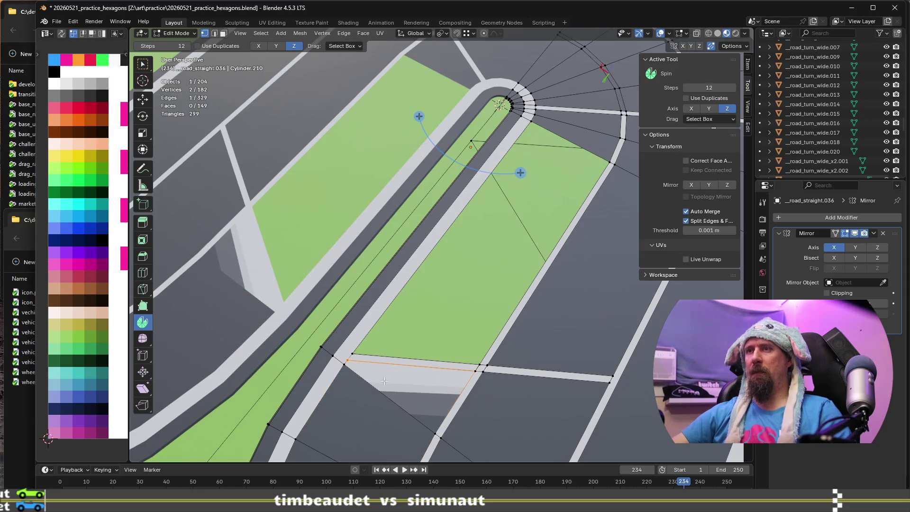
click(352, 352)
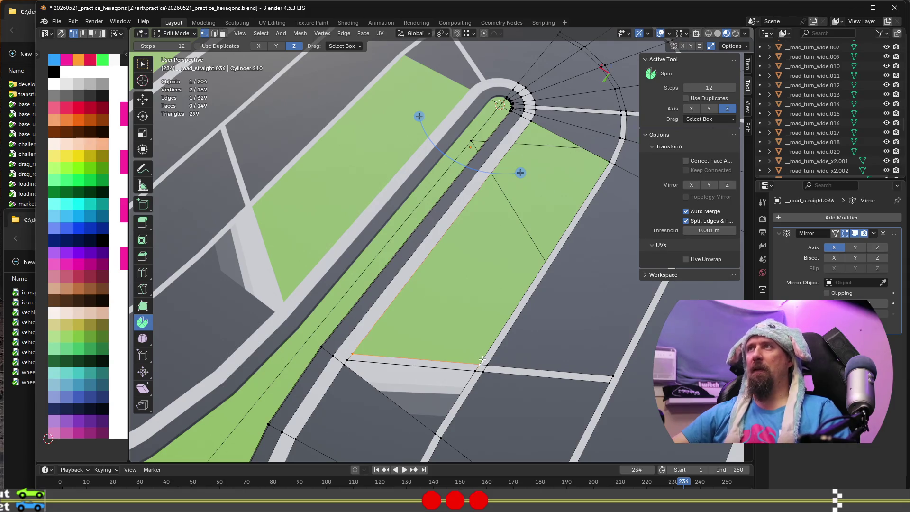
scroll(492, 335, down, 3)
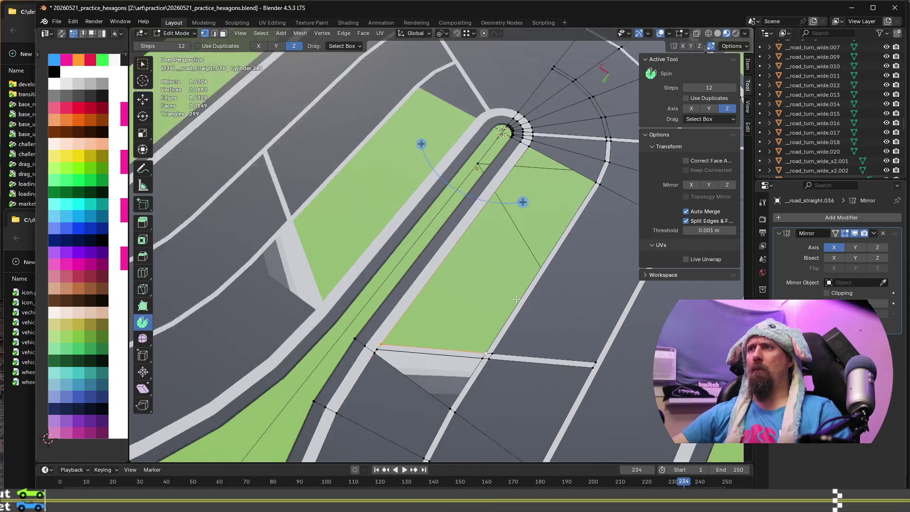
mouse_move(547, 294)
shift+middle_down()
mouse_move(389, 309)
mouse_move(350, 325)
mouse_move(428, 361)
shift+middle_up()
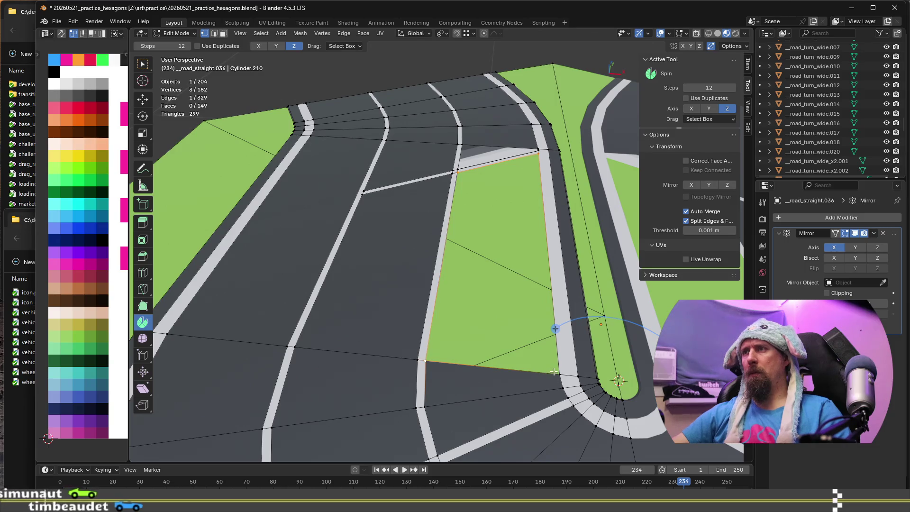
Select the remaining hole's corner vertices and fill it with a quad face
shift+click(425, 361)
shift+click(559, 374)
key(f)
middle_drag(505, 304, 414, 232)
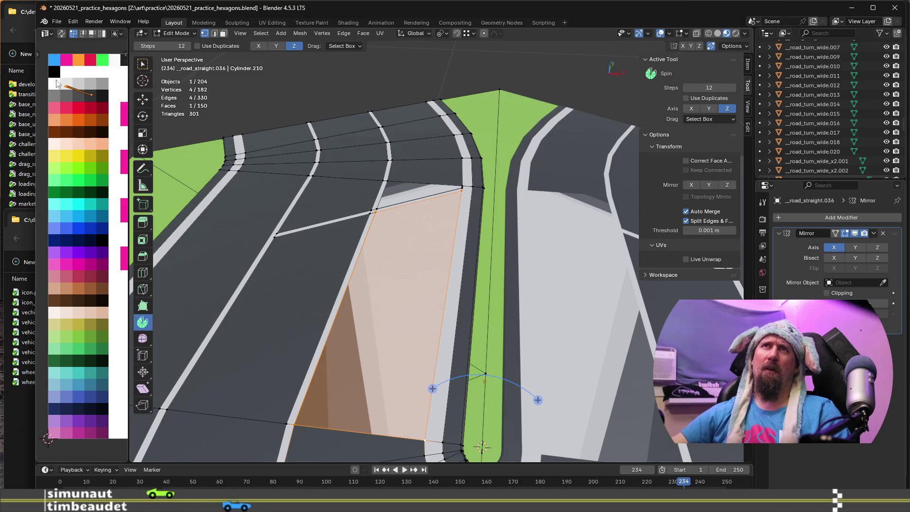
Collapse the new quad's UVs to a point on the road-grey palette swatch
key(s)
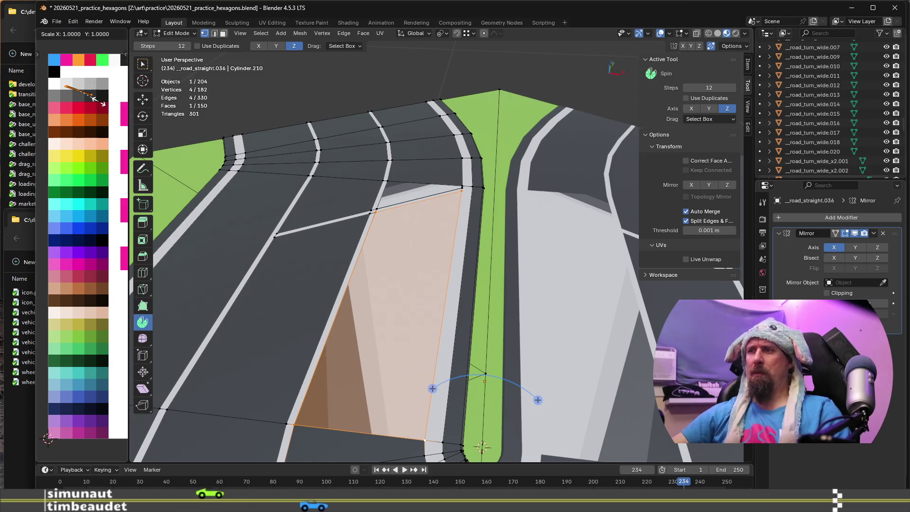
key(0)
key(Return)
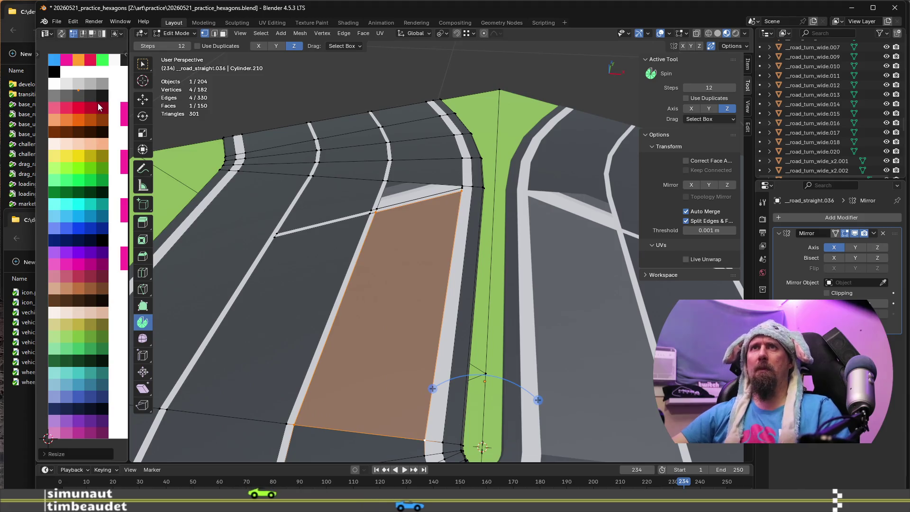
key(g)
click(109, 110)
scroll(400, 197, up, 5)
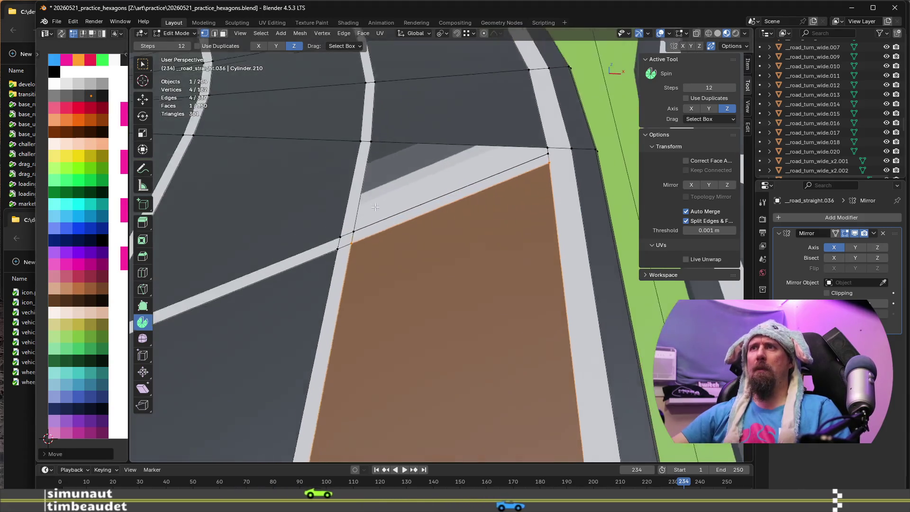
scroll(400, 197, up, 3)
Recolour the triangle face road-grey the same way and return to Object Mode
click(405, 185)
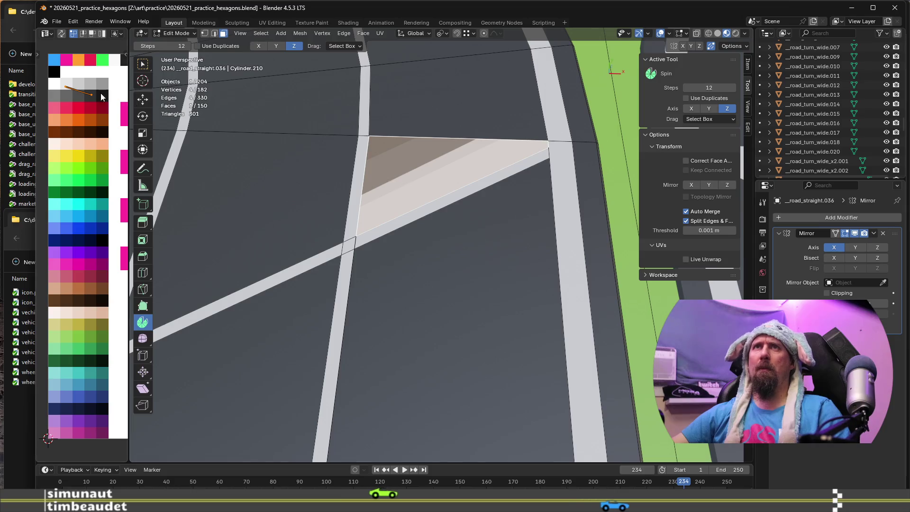
key(s)
key(0)
key(Return)
key(g)
click(106, 106)
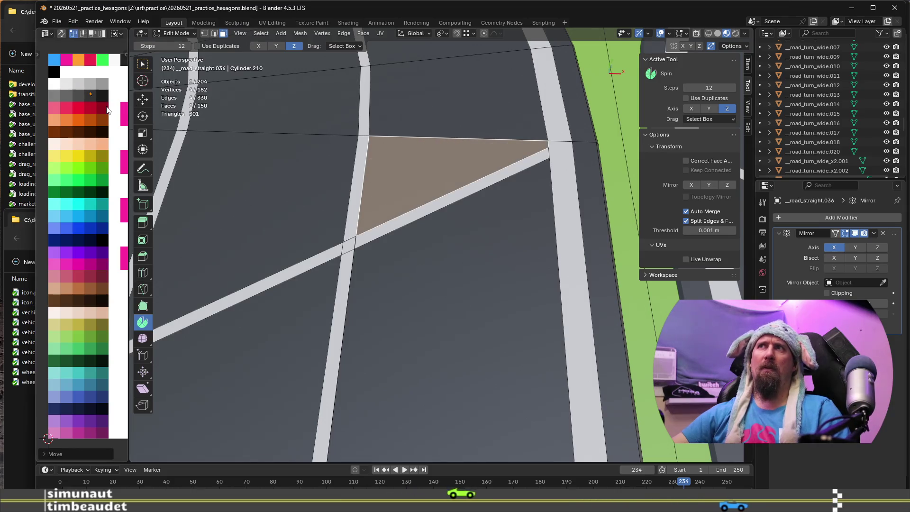
key(Tab)
scroll(428, 186, down, 5)
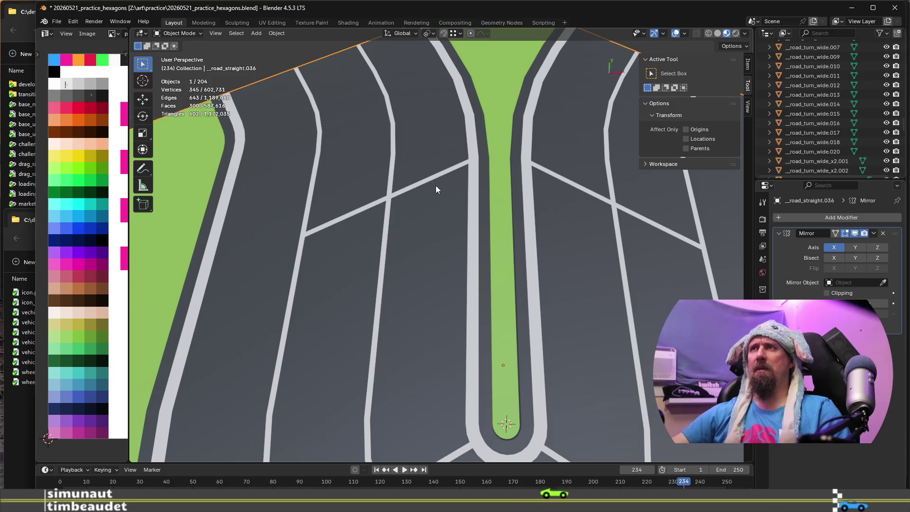
middle_drag(335, 201, 491, 199)
scroll(491, 199, down, 5)
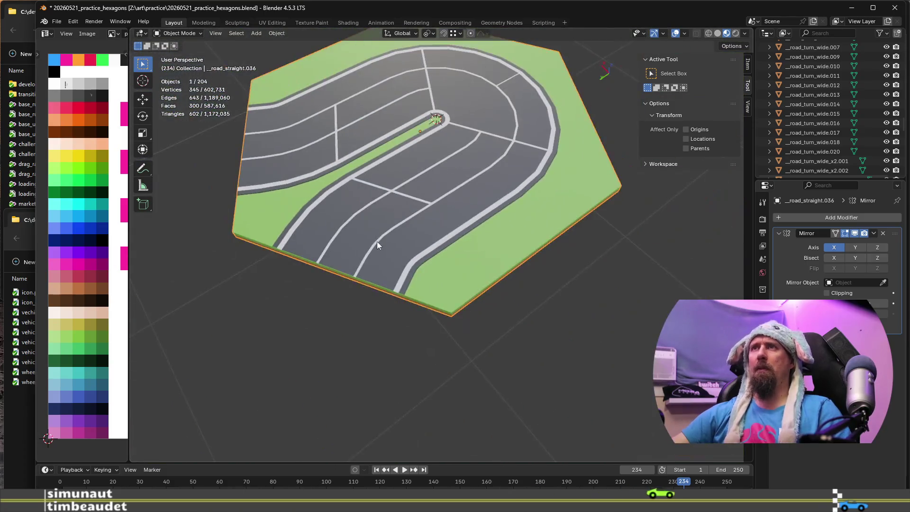
Re-enter Edit Mode on the road mesh and cancel a started loop cut
middle_drag(378, 243, 415, 218)
key(Tab)
key(ctrl+r)
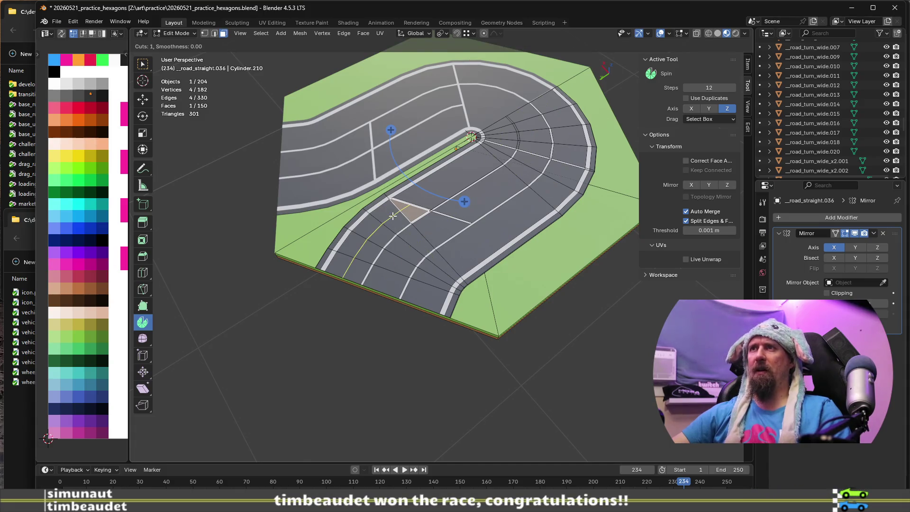
key(Escape)
Select the whole connected road mesh and merge overlapping vertices by distance
scroll(393, 216, up, 8)
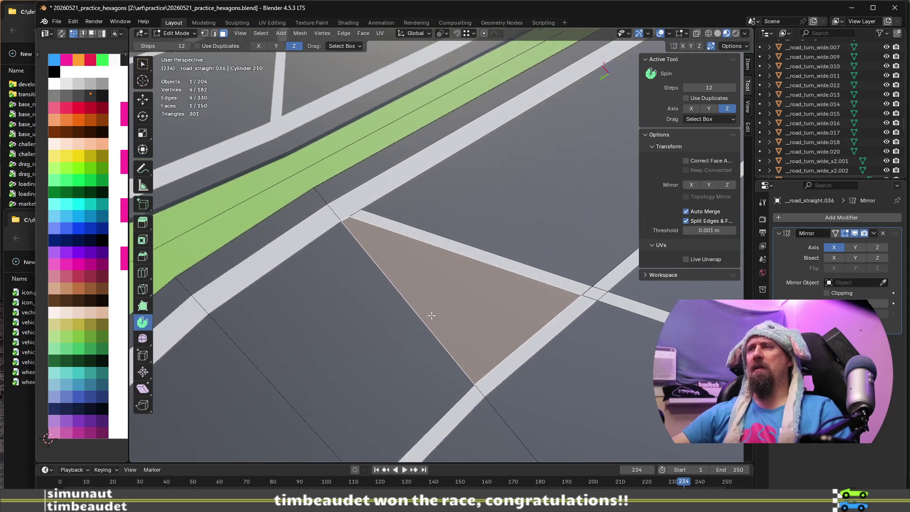
middle_drag(389, 294, 437, 275)
click(412, 200)
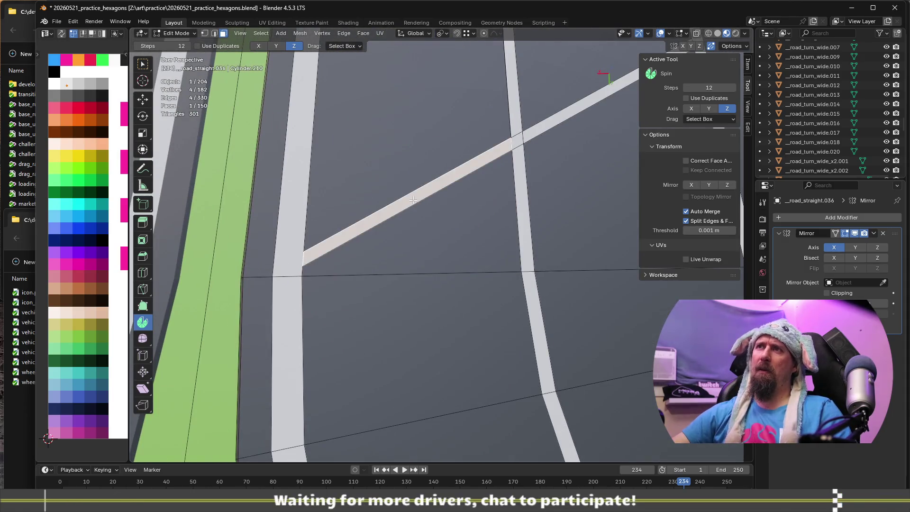
mouse_move(417, 198)
middle_down()
mouse_move(408, 149)
mouse_move(461, 199)
middle_up()
scroll(461, 199, down, 6)
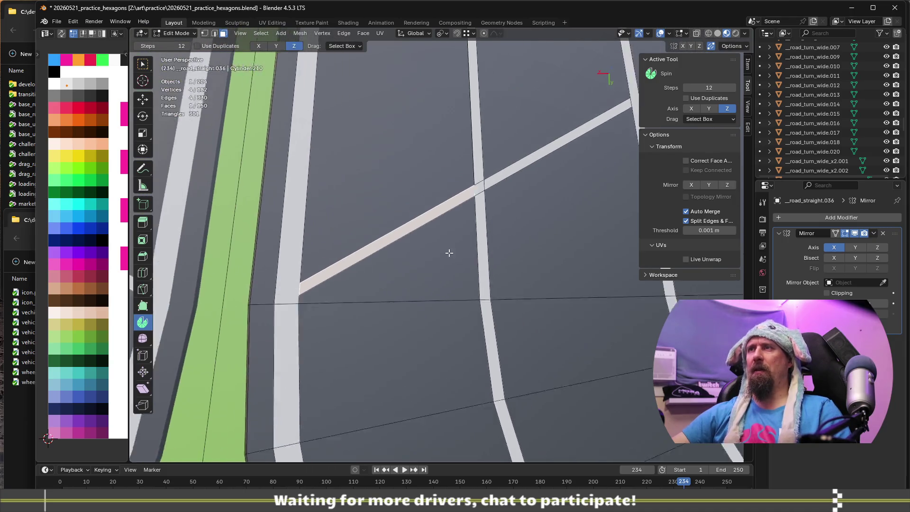
scroll(437, 265, down, 4)
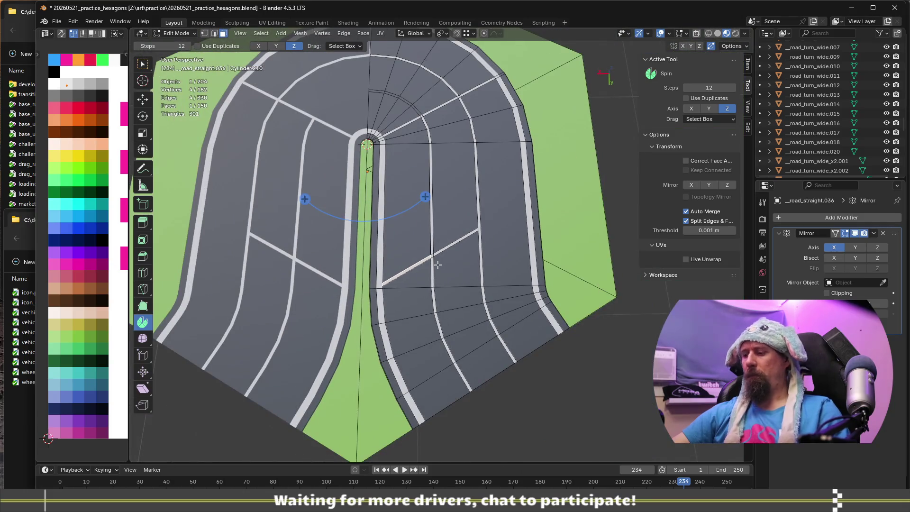
key(l)
key(m)
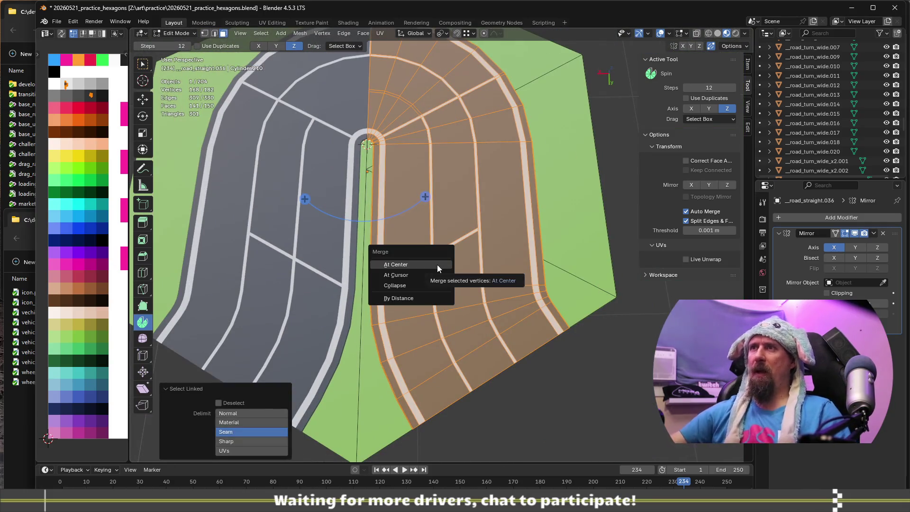
click(432, 301)
scroll(433, 300, up, 5)
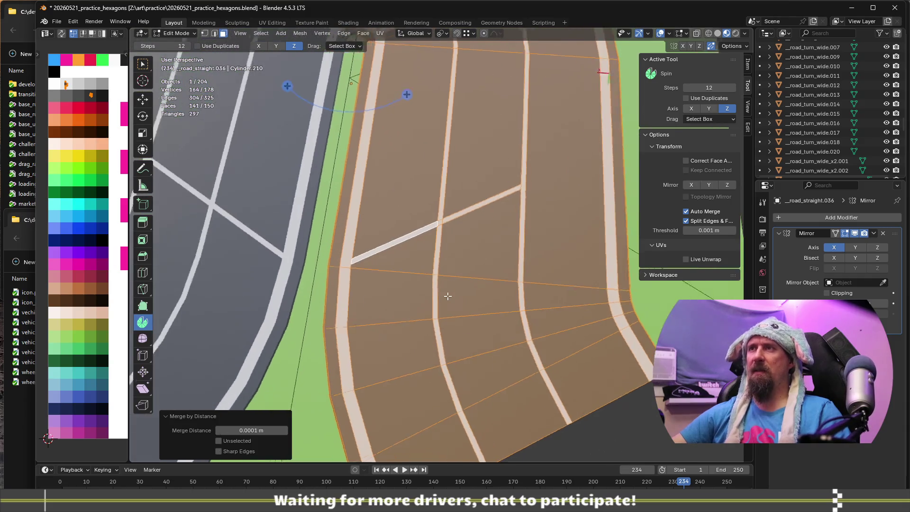
Cancel another unfinished loop cut and return the tile to Object Mode
key(Tab)
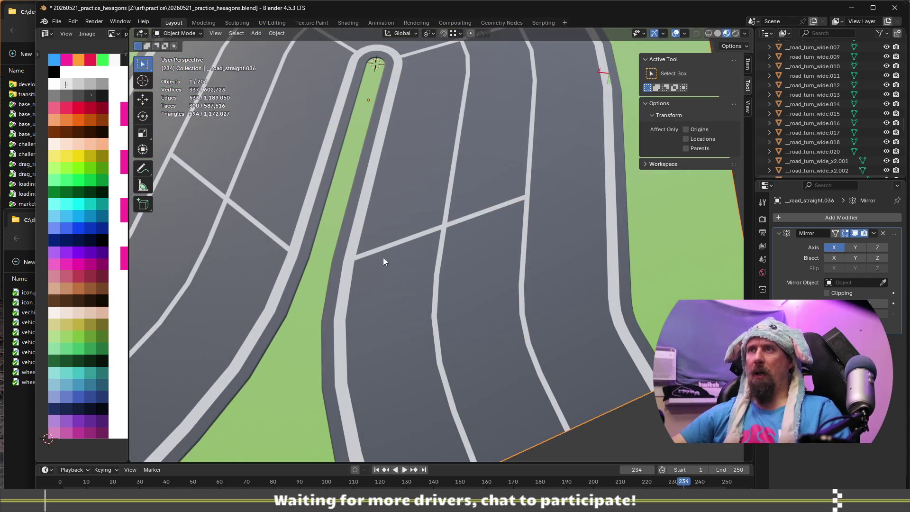
key(Tab)
key(ctrl+r)
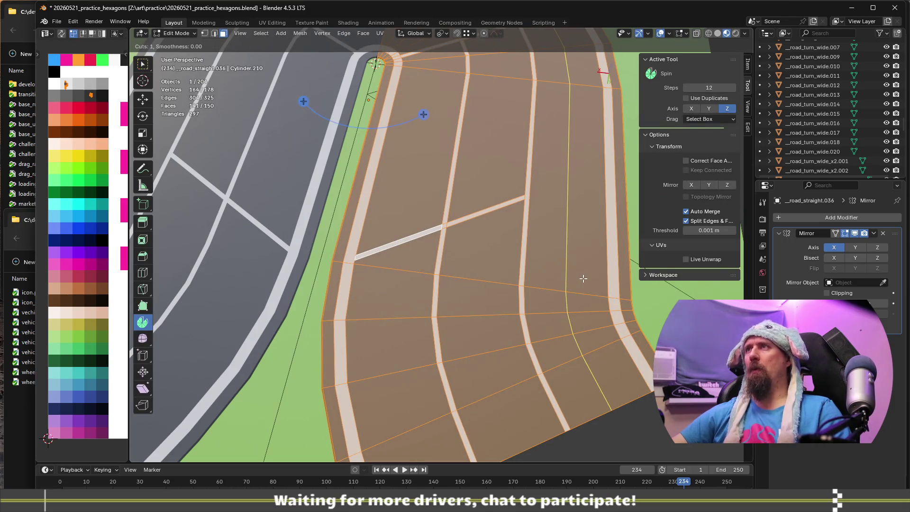
key(Escape)
scroll(417, 284, down, 5)
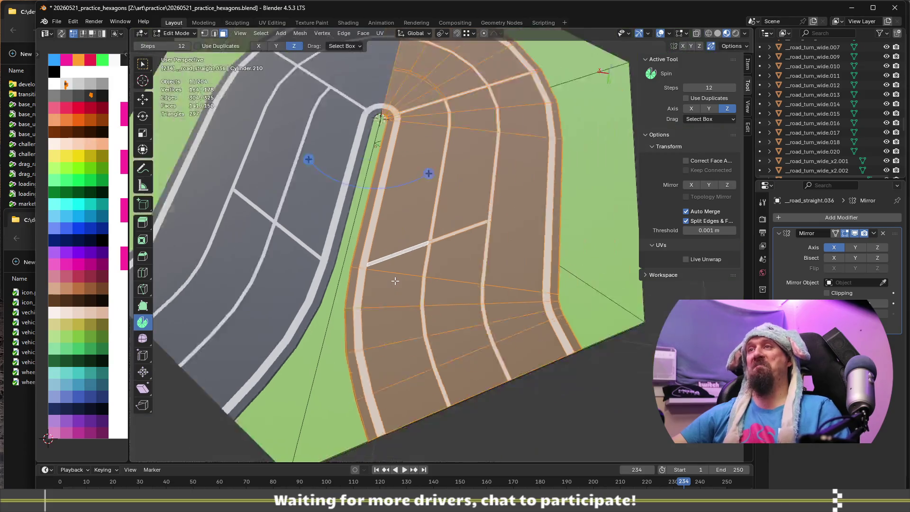
key(Tab)
scroll(447, 290, up, 2)
scroll(448, 288, down, 2)
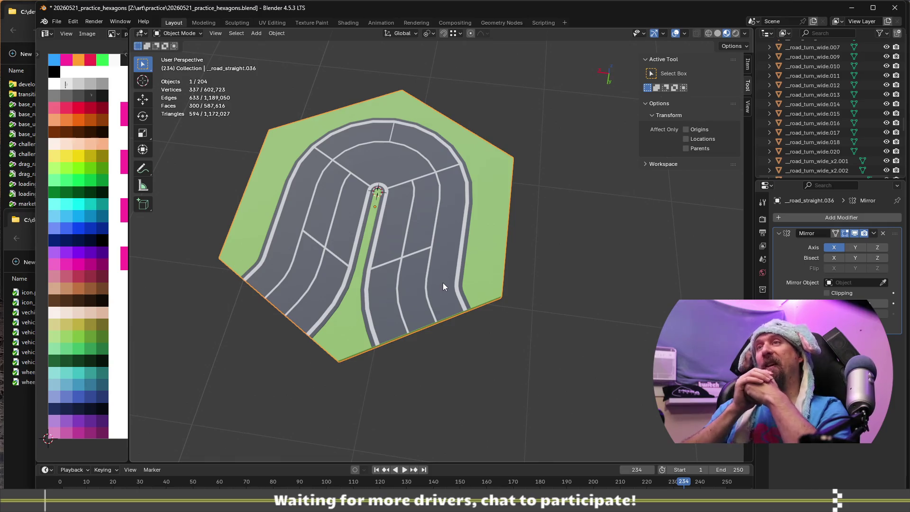
scroll(438, 283, up, 3)
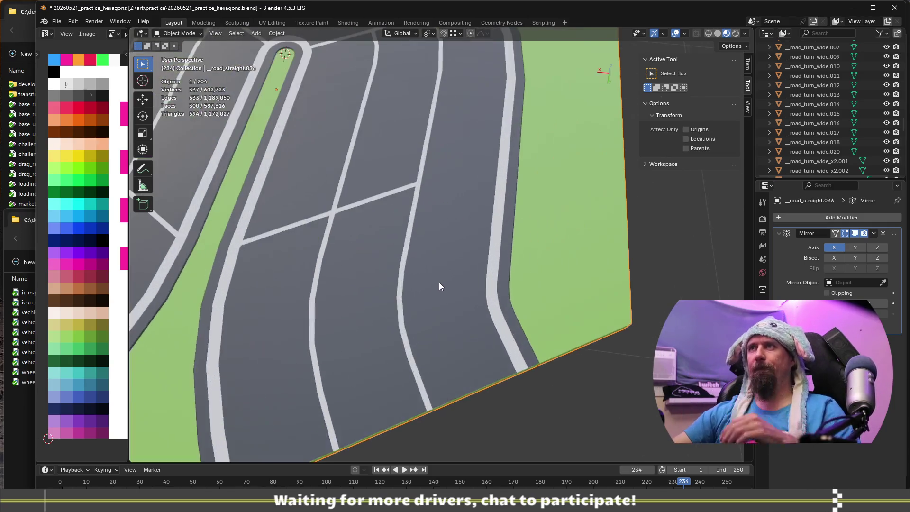
shift+middle_drag(400, 152, 444, 436)
scroll(454, 284, up, 2)
scroll(454, 288, down, 2)
mouse_move(487, 283)
middle_down()
mouse_move(362, 299)
mouse_move(327, 277)
middle_up()
scroll(364, 292, down, 4)
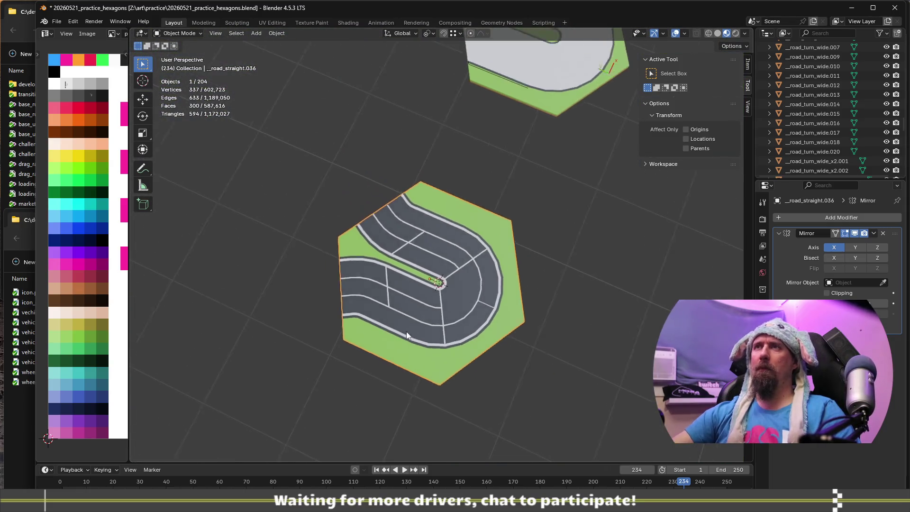
scroll(288, 249, down, 3)
mouse_move(302, 240)
middle_down()
mouse_move(359, 254)
mouse_move(354, 193)
mouse_move(530, 380)
middle_up()
scroll(529, 374, up, 1)
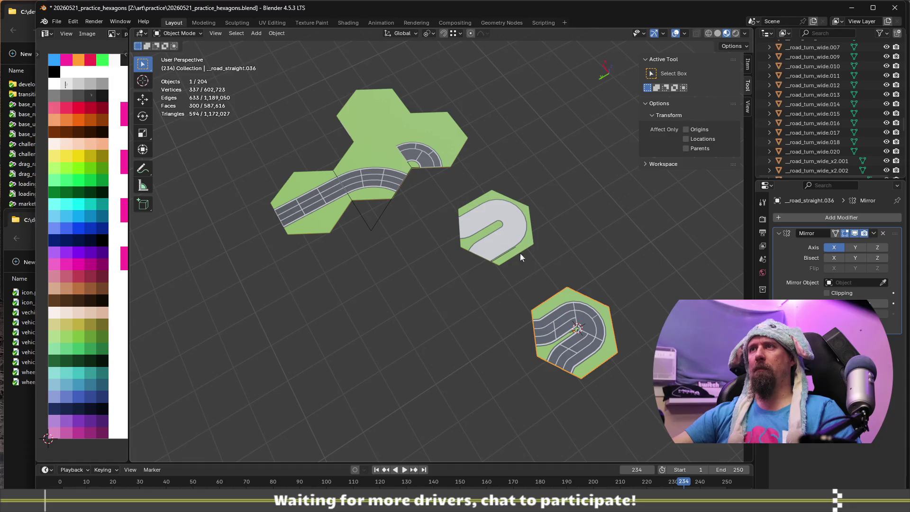
scroll(581, 337, up, 2)
mouse_move(581, 336)
shift+middle_down()
mouse_move(416, 372)
mouse_move(462, 366)
shift+middle_up()
text(gx)
text(15)
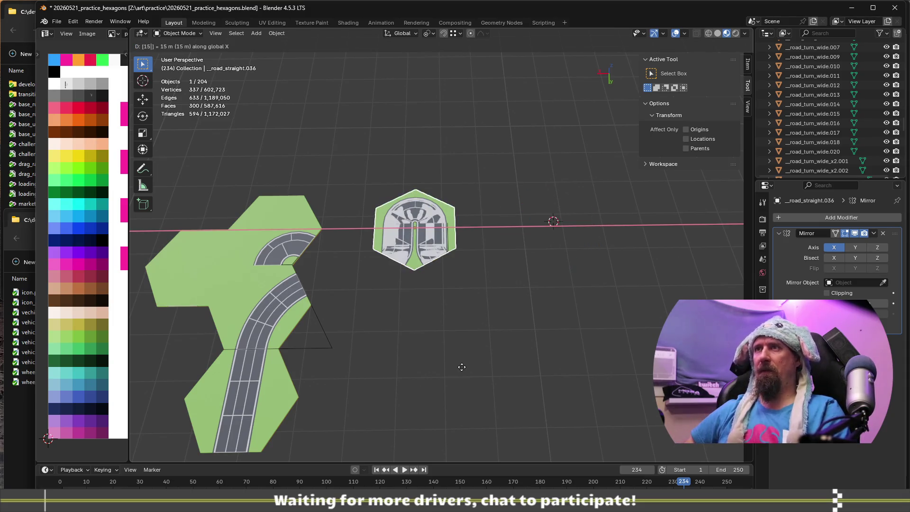
Move the hairpin tile 15 and 7.5 along X and 4.33 along Y
key(Return)
text(gx7.5)
key(Return)
key(g)
text(y)
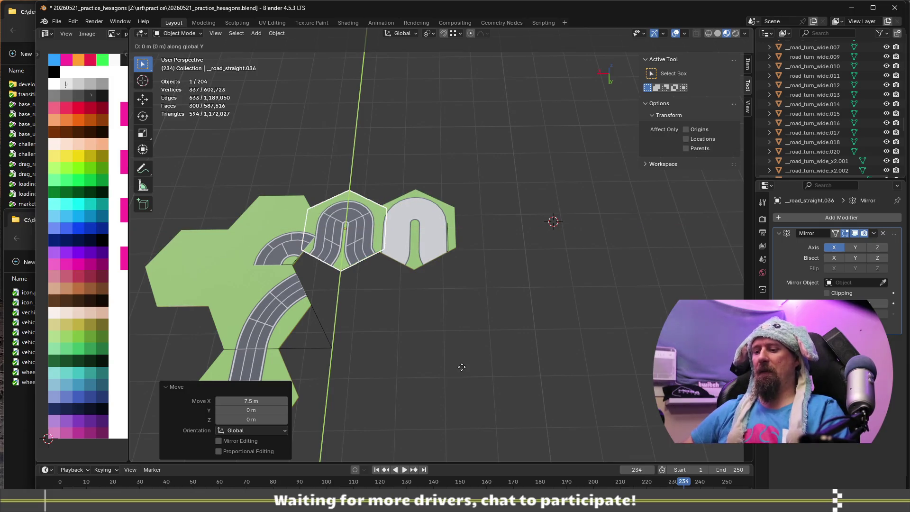
text(4.33)
key(Return)
Rotate the hairpin tile -90° about the Z axis
text(rz)
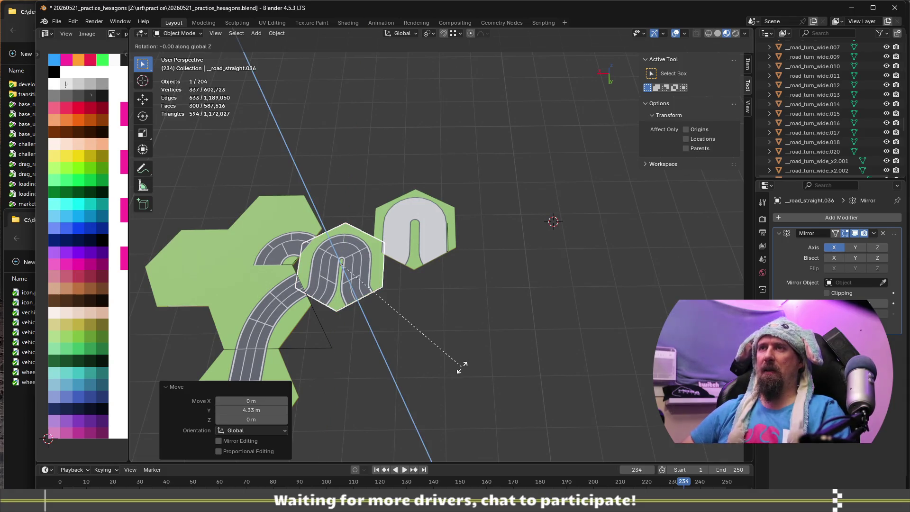
text(-30)
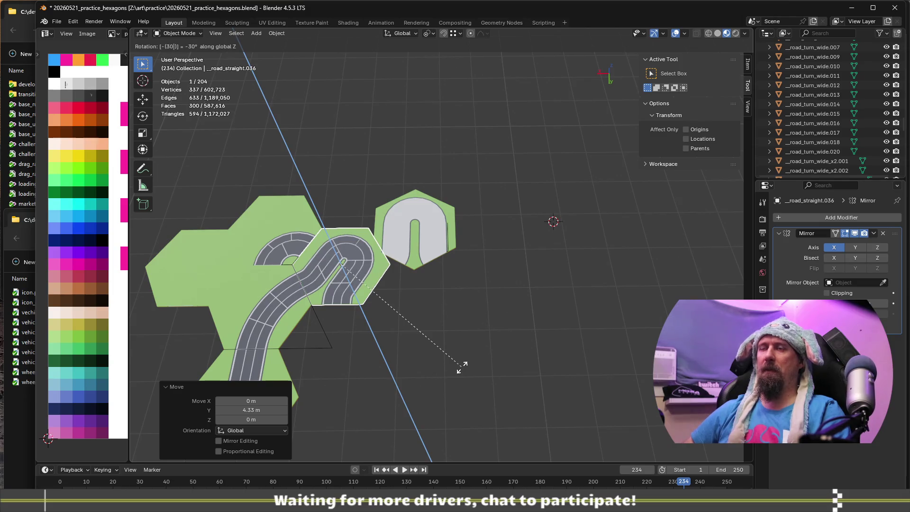
key(BackSpace)
key(BackSpace)
text(60)
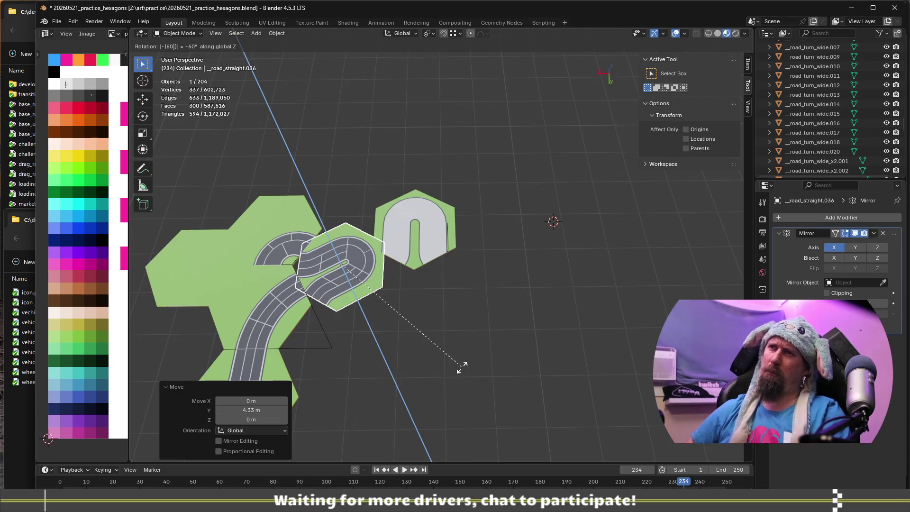
key(Return)
key(r)
key(z)
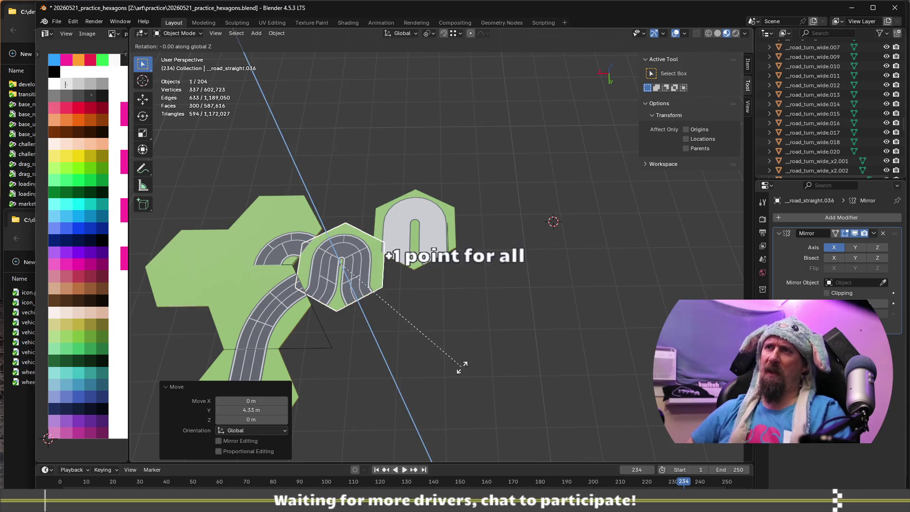
text(-90)
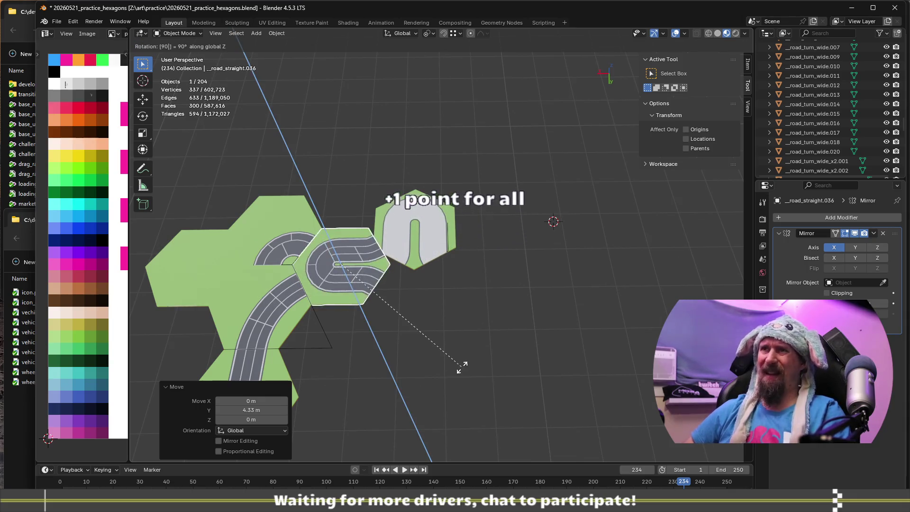
key(Return)
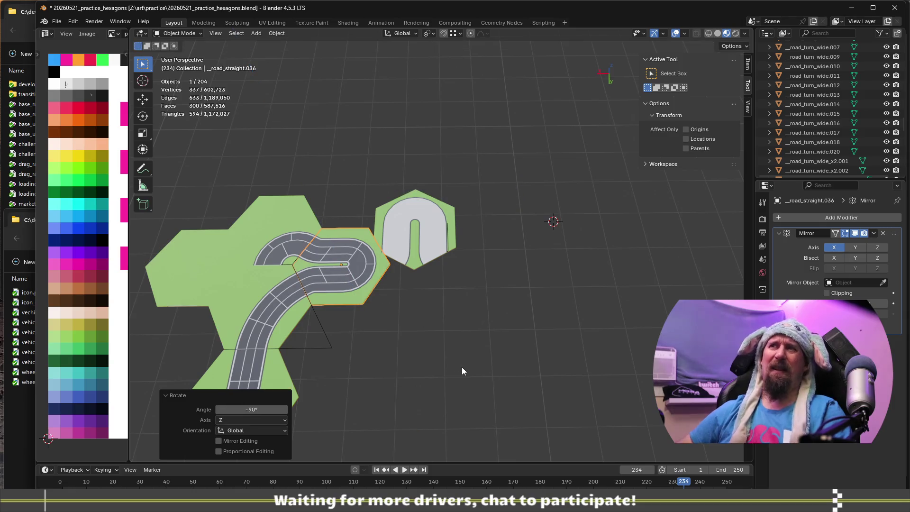
Rotate the grey U-turn tile 30° about Z, then deselect it
scroll(426, 396, up, 2)
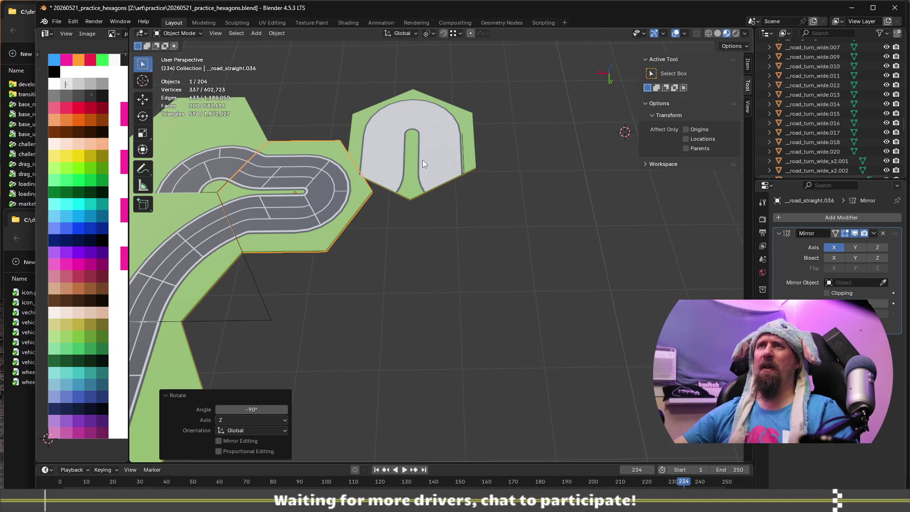
shift+middle_drag(407, 234, 444, 402)
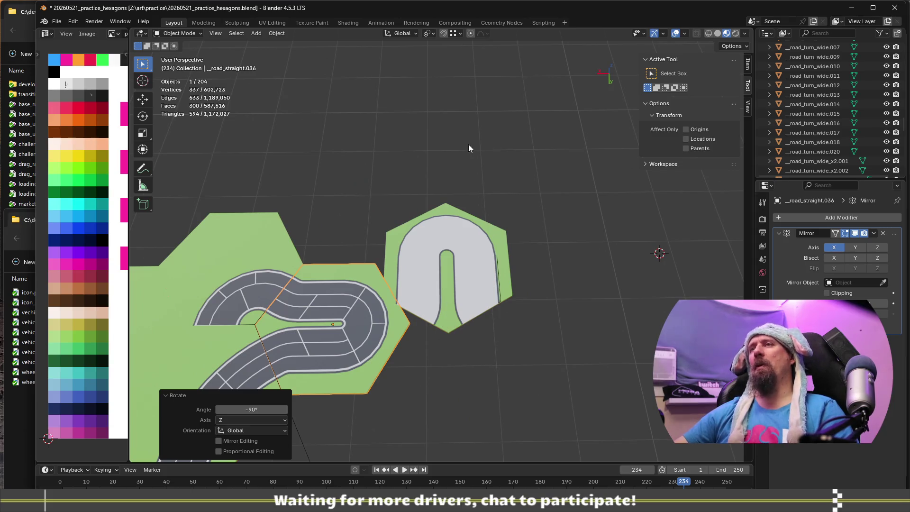
click(450, 298)
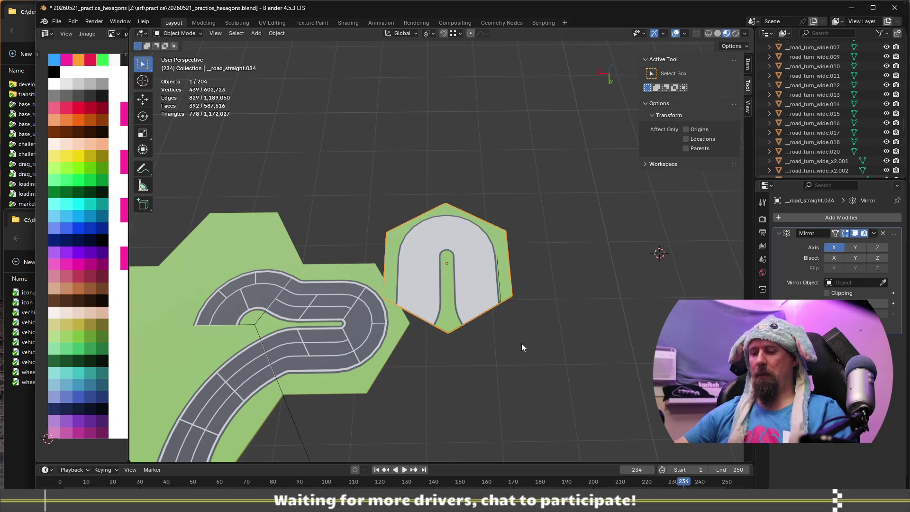
text(rz)
text(30)
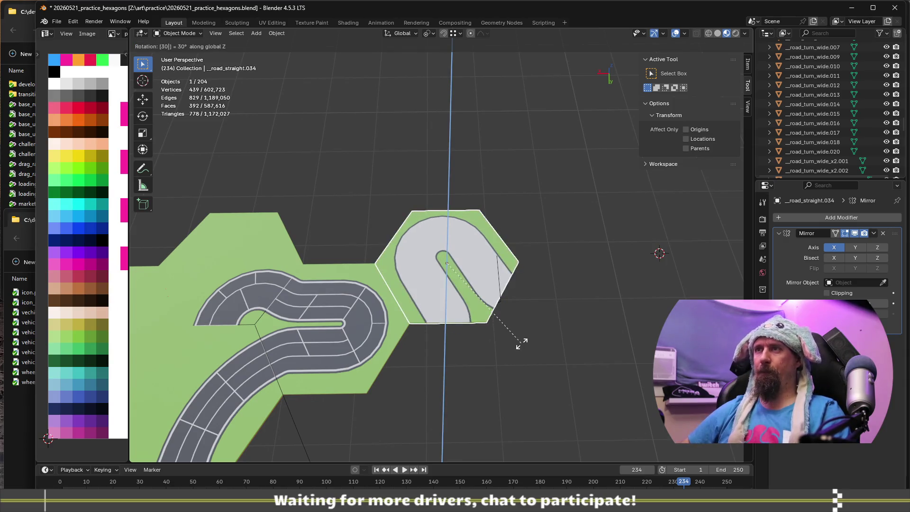
key(Return)
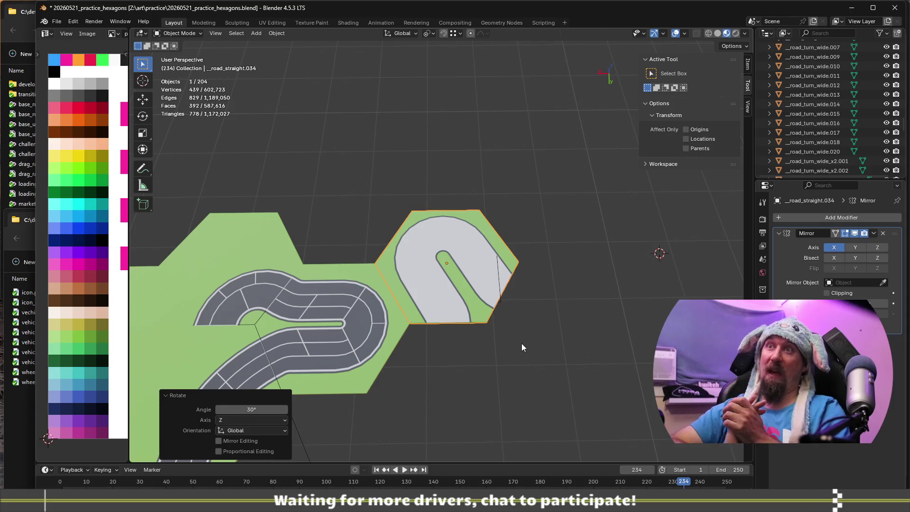
click(496, 374)
scroll(493, 384, down, 3)
shift+middle_drag(446, 419, 557, 283)
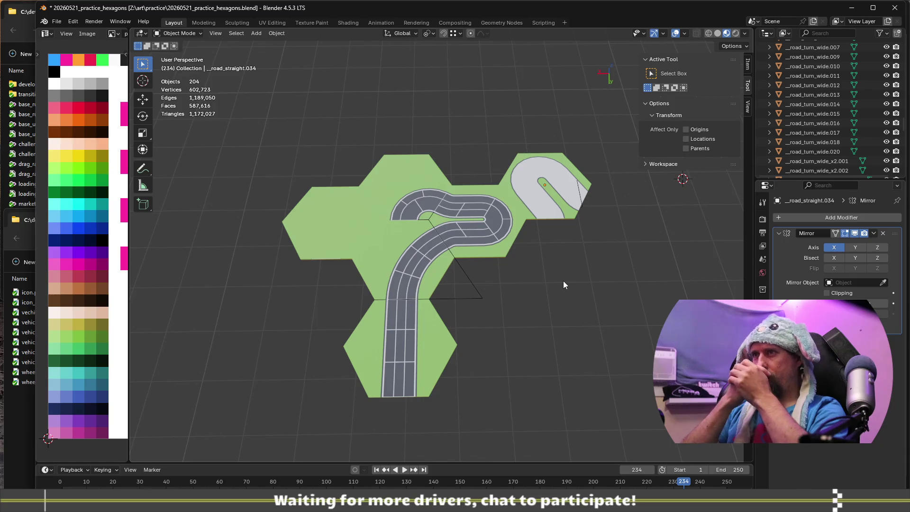
mouse_move(618, 312)
middle_down()
mouse_move(550, 270)
mouse_move(556, 280)
mouse_move(452, 275)
middle_up()
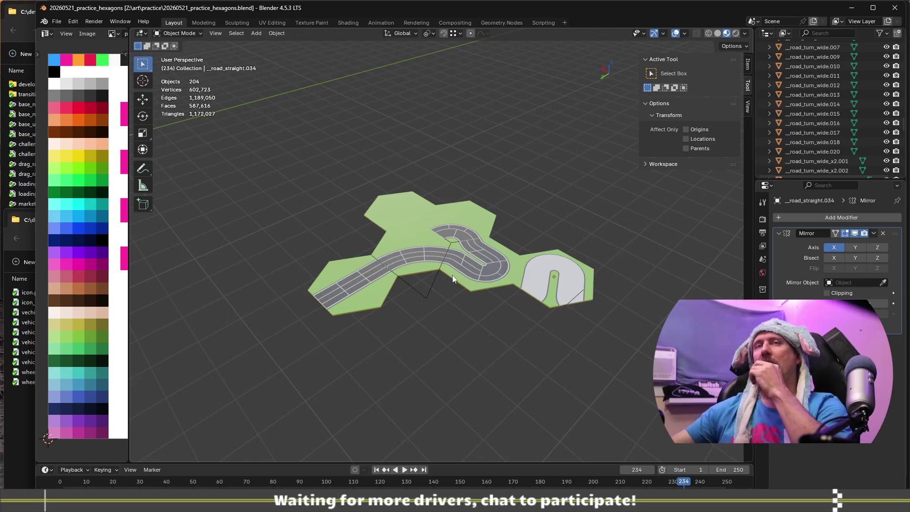
Save the layout as 20260521_practice_hexagons.blend and close Blender
click(56, 22)
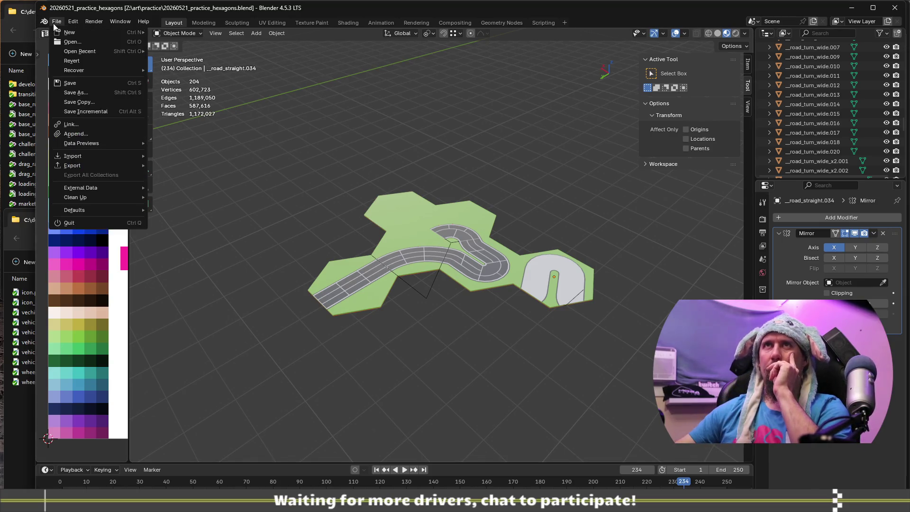
click(101, 97)
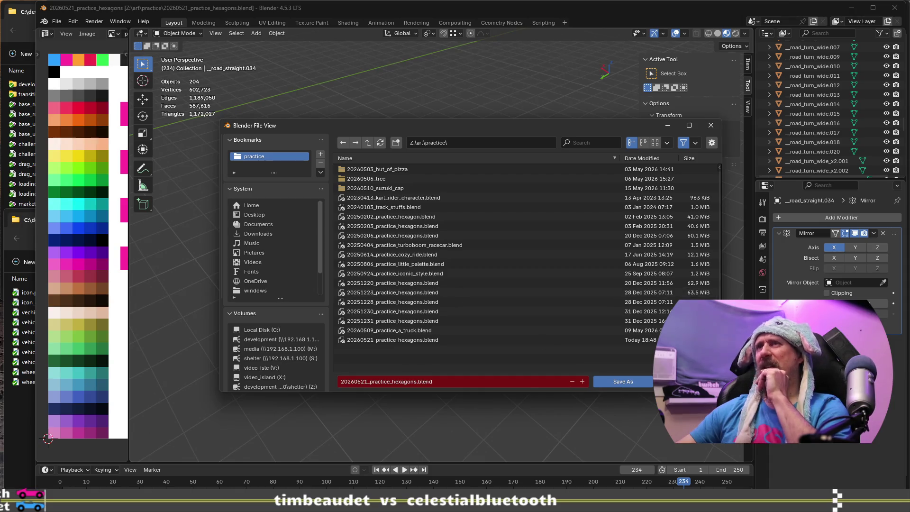
click(623, 382)
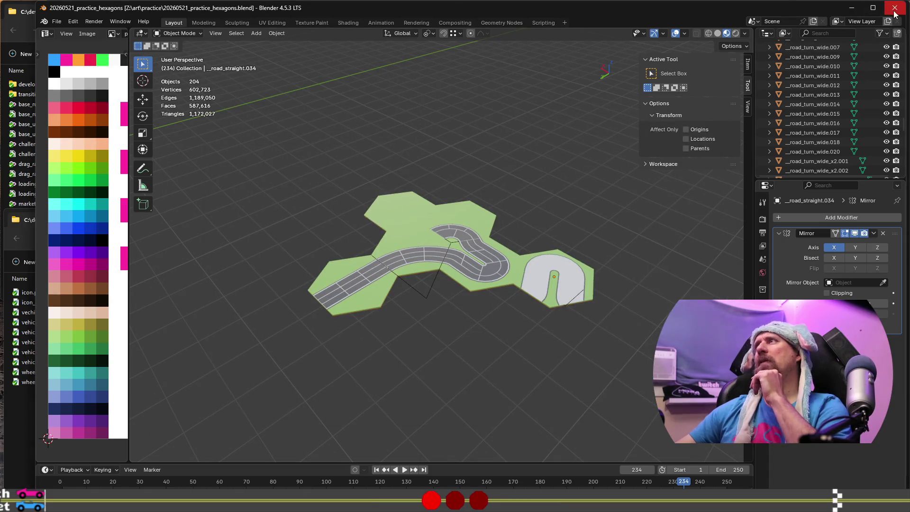
click(894, 10)
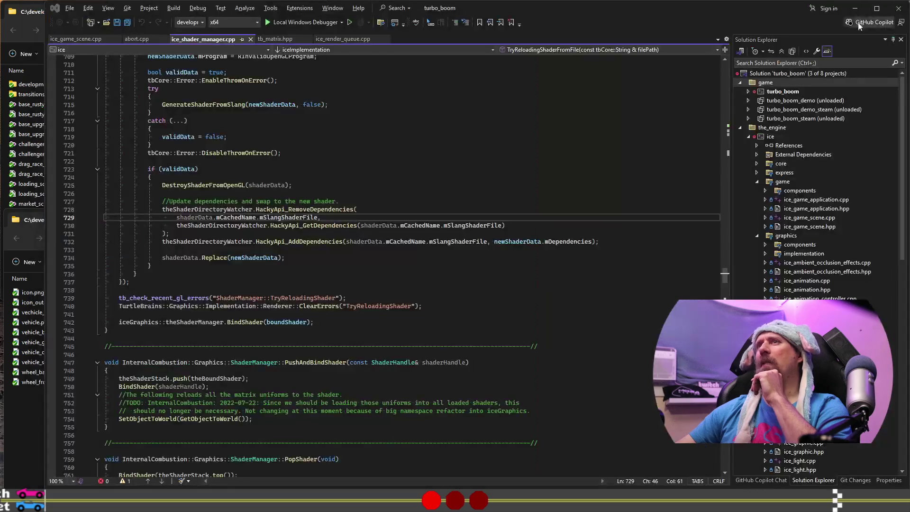
Close Visual Studio and open Twitch in a new browser tab
click(896, 9)
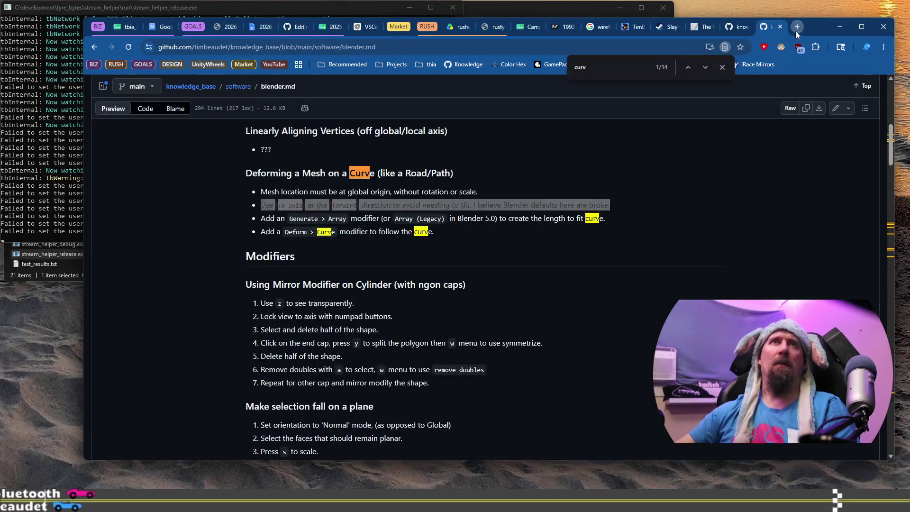
click(794, 31)
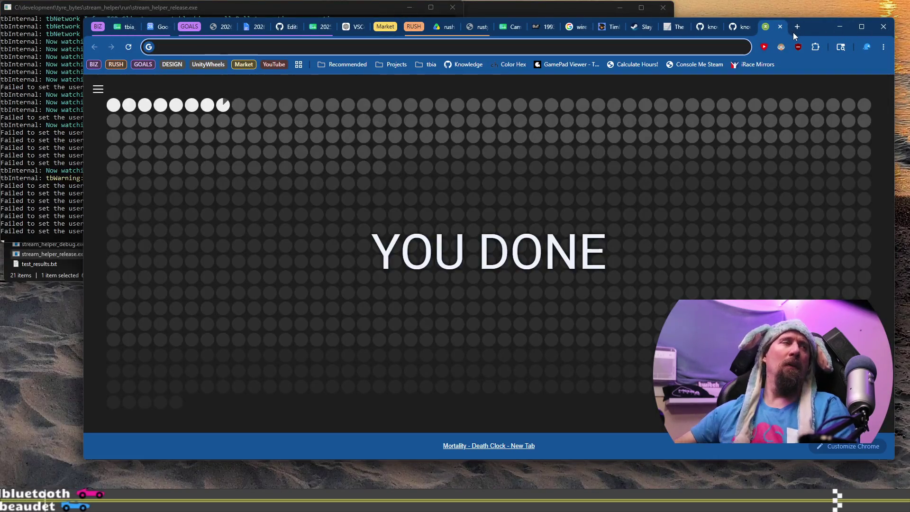
text(r)
key(BackSpace)
text(twitch.tv/timbeaudet/)
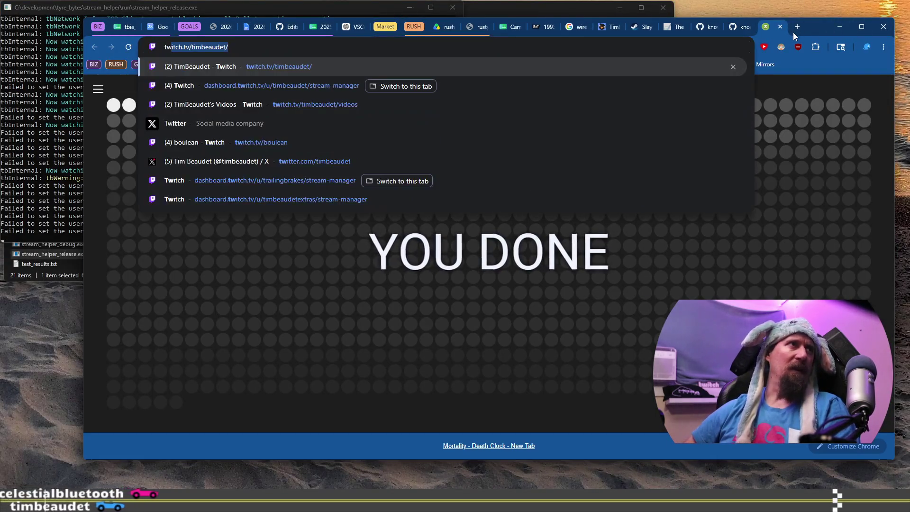
key(Return)
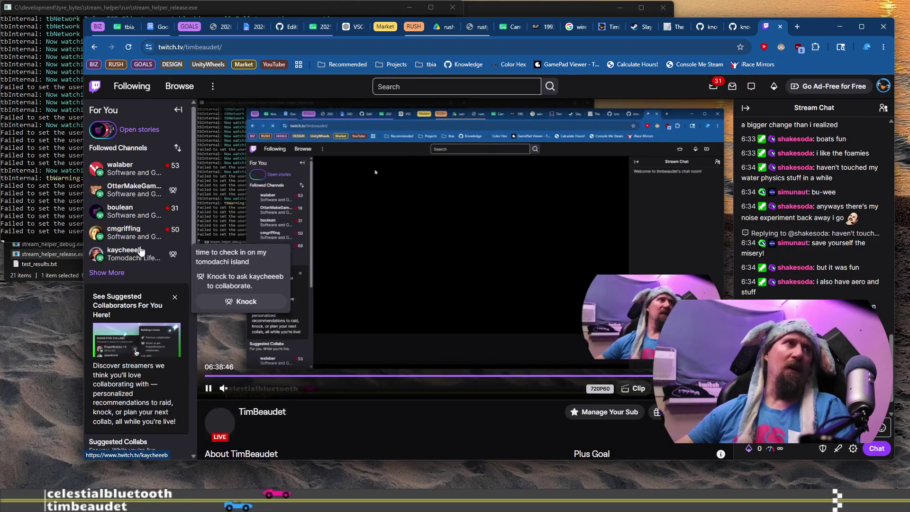
Open a followed streamer's live channel, then switch to the File Explorer desktop
click(128, 209)
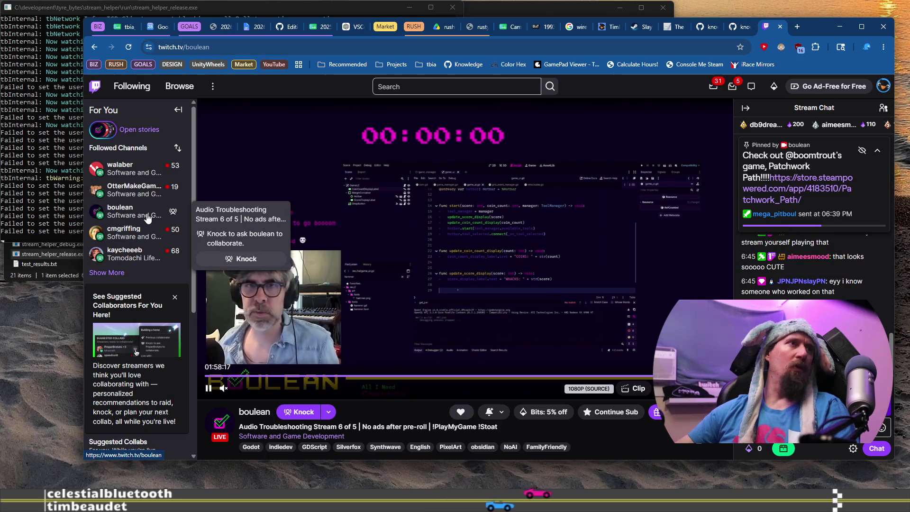
click(206, 47)
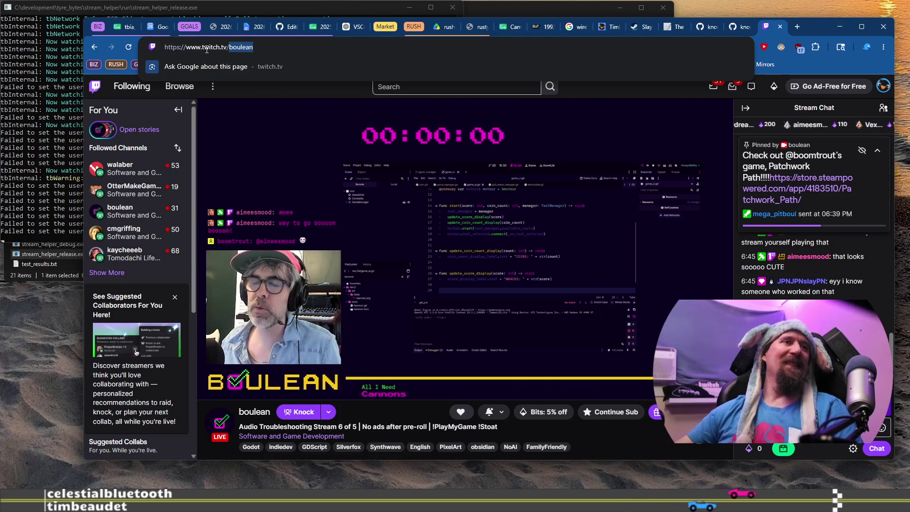
key(super+ctrl+Right)
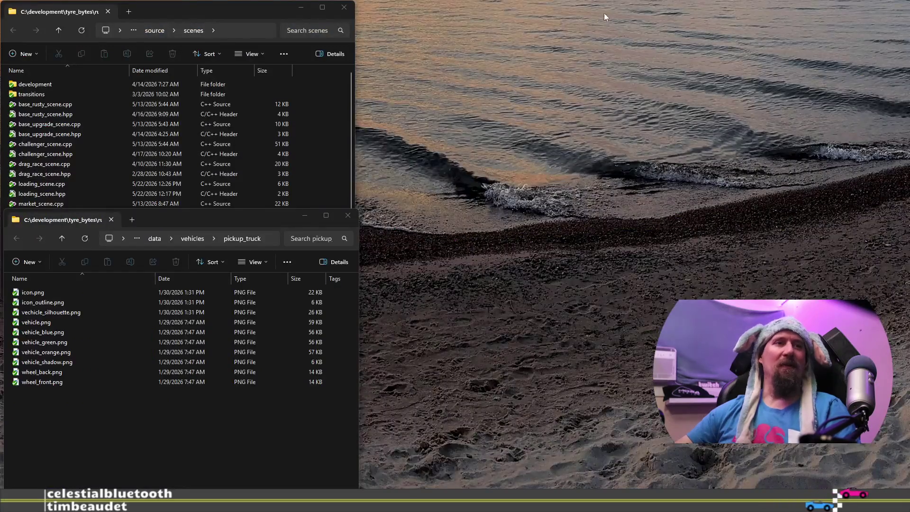